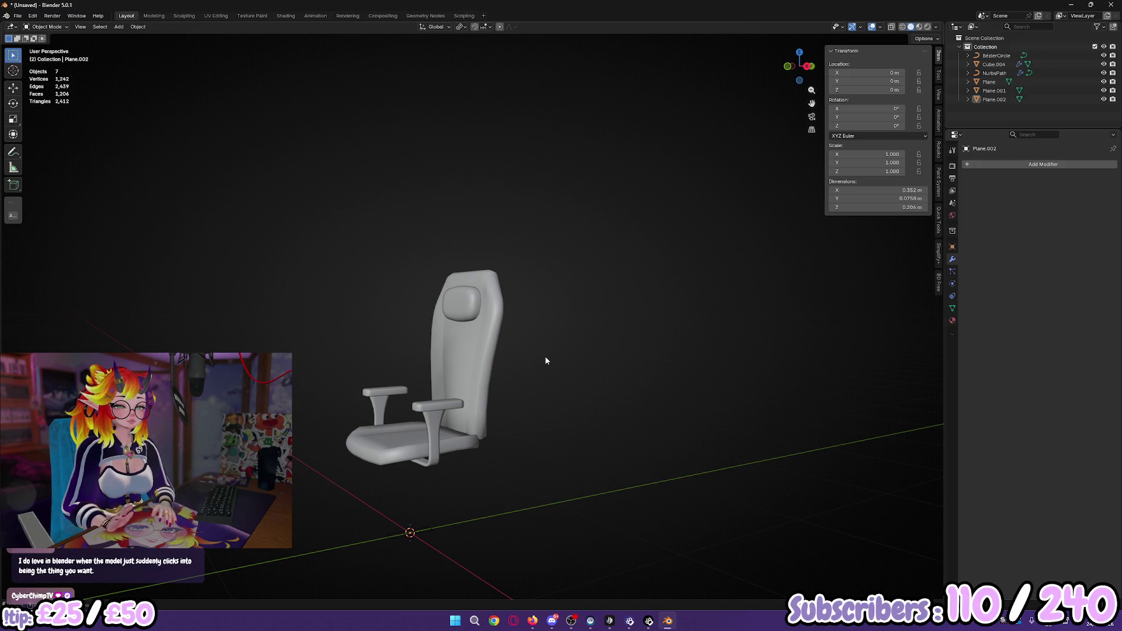
Step: Select the arm supports and try applying their Mirror modifier
{"action": "scroll", "coordinate": [491, 481], "scroll_direction": "up", "scroll_amount": 2}
{"action": "left_click", "coordinate": [421, 488]}
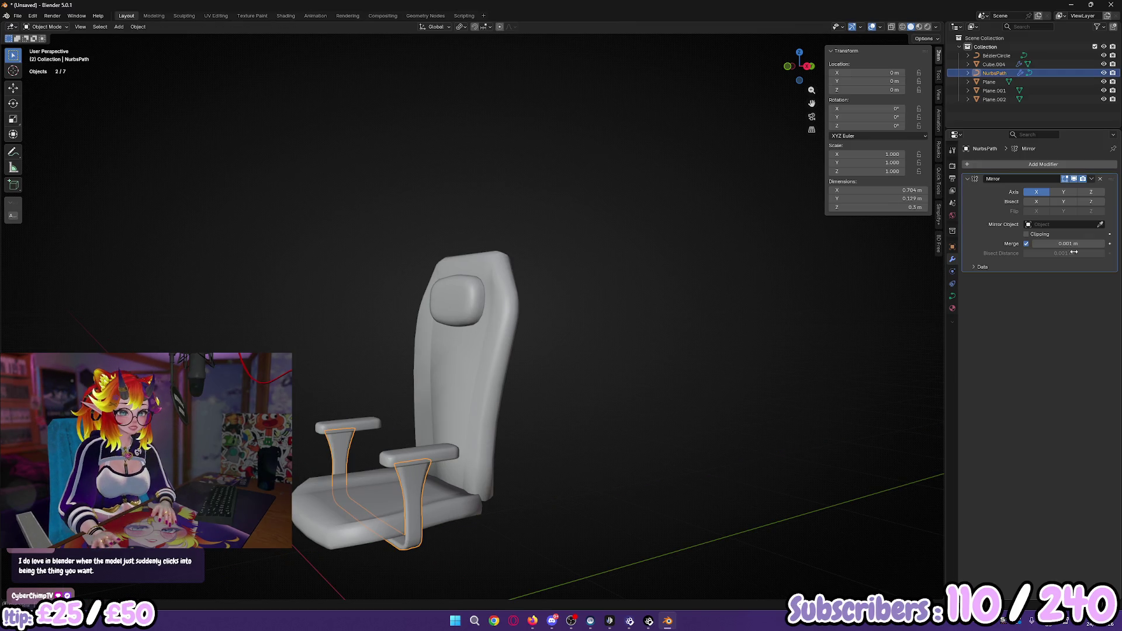
{"action": "left_click", "coordinate": [1090, 178]}
{"action": "left_click", "coordinate": [1077, 186]}
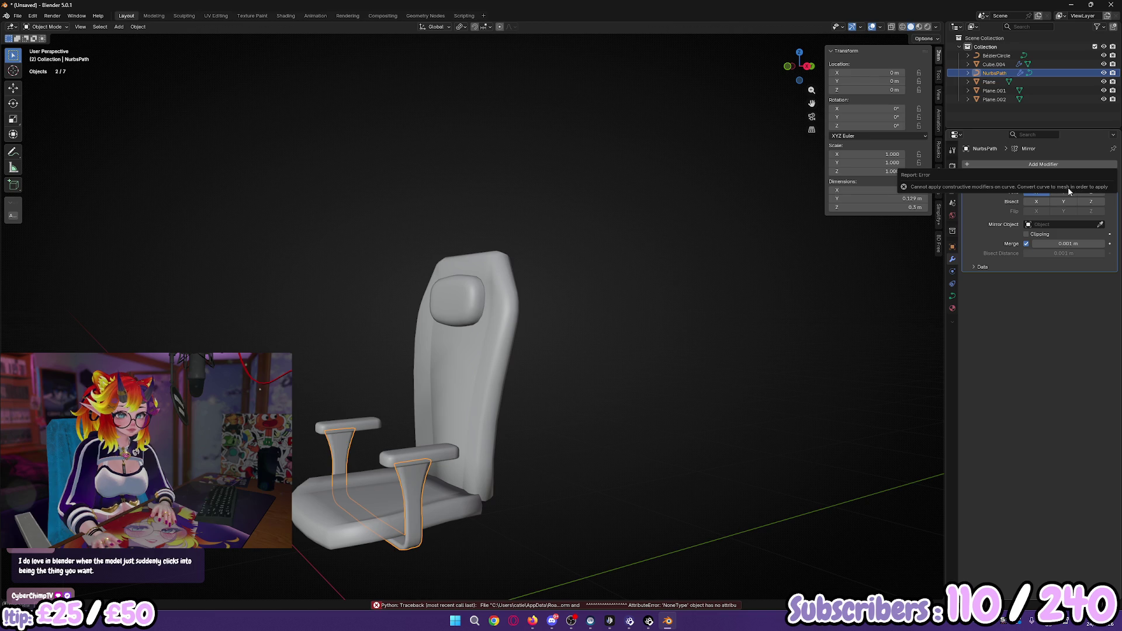
Step: Convert the arm supports from a curve to a mesh via Convert To > Mesh
{"action": "mouse_move", "coordinate": [668, 328]}
{"action": "middle_mouse_down"}
{"action": "mouse_move", "coordinate": [622, 385]}
{"action": "mouse_move", "coordinate": [620, 233]}
{"action": "middle_mouse_up"}
{"action": "right_click", "coordinate": [621, 233]}
{"action": "mouse_move", "coordinate": [590, 317]}
{"action": "left_click", "coordinate": [636, 321]}
{"action": "mouse_move", "coordinate": [637, 321]}
{"action": "middle_mouse_down"}
{"action": "mouse_move", "coordinate": [571, 318]}
{"action": "mouse_move", "coordinate": [565, 271]}
{"action": "mouse_move", "coordinate": [613, 295]}
{"action": "middle_mouse_up"}
Step: Enter Edit Mode on the new mesh and back, then select the seat and backrest
{"action": "key", "text": "Tab"}
{"action": "scroll", "coordinate": [567, 359], "scroll_direction": "up", "scroll_amount": 3}
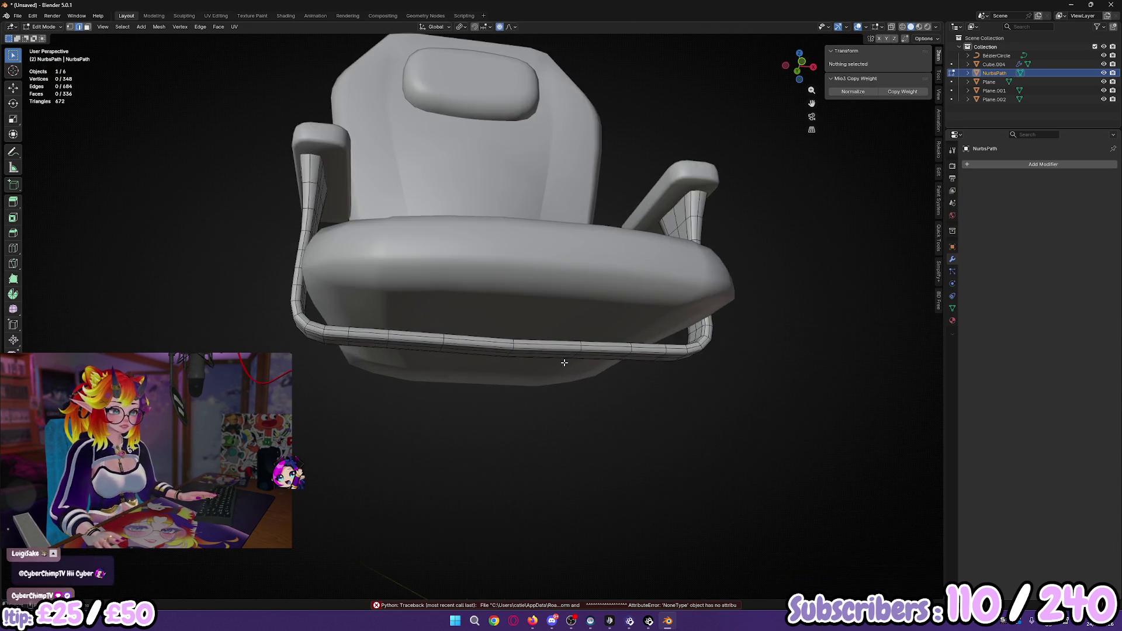
{"action": "middle_click_drag", "start_coordinate": [568, 360], "coordinate": [529, 290]}
{"action": "key", "text": "Tab"}
{"action": "left_click", "coordinate": [514, 307]}
{"action": "left_click", "coordinate": [444, 380]}
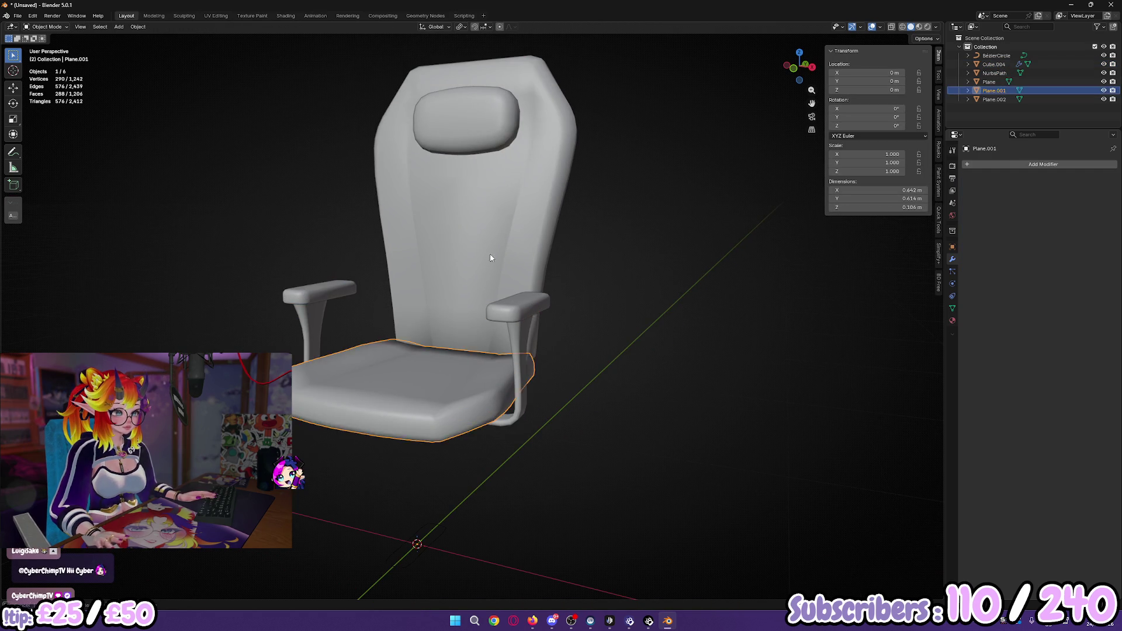
{"action": "left_click", "coordinate": [488, 259]}
{"action": "scroll", "coordinate": [527, 275], "scroll_direction": "down", "scroll_amount": 5}
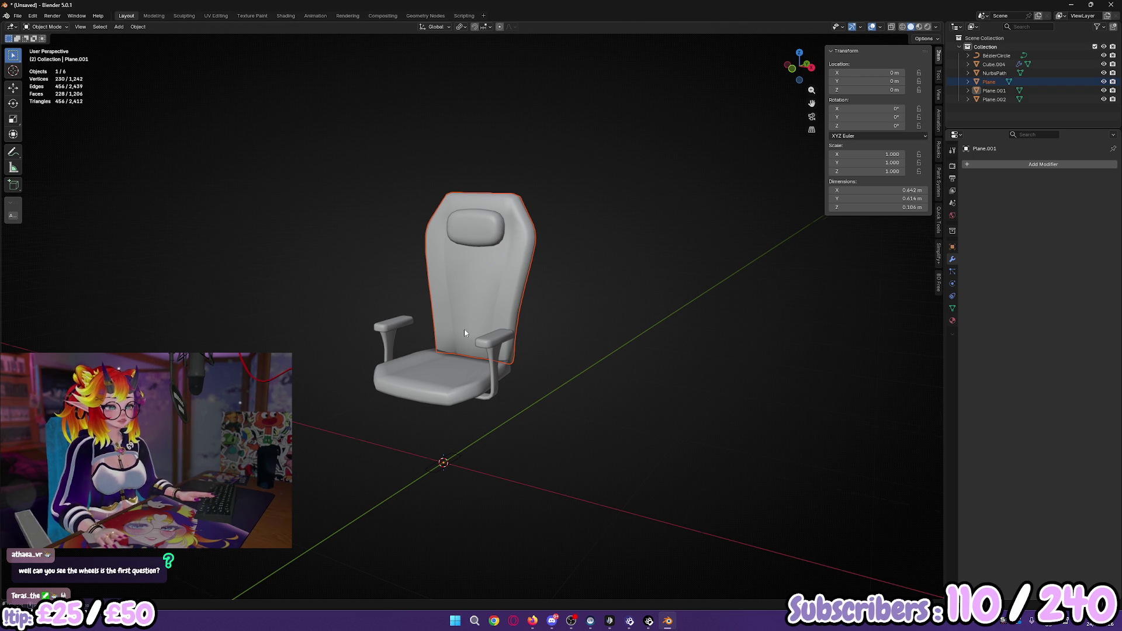
{"action": "scroll", "coordinate": [471, 338], "scroll_direction": "up", "scroll_amount": 6}
{"action": "middle_click_drag", "start_coordinate": [472, 337], "coordinate": [440, 336]}
{"action": "scroll", "coordinate": [440, 336], "scroll_direction": "up", "scroll_amount": 8}
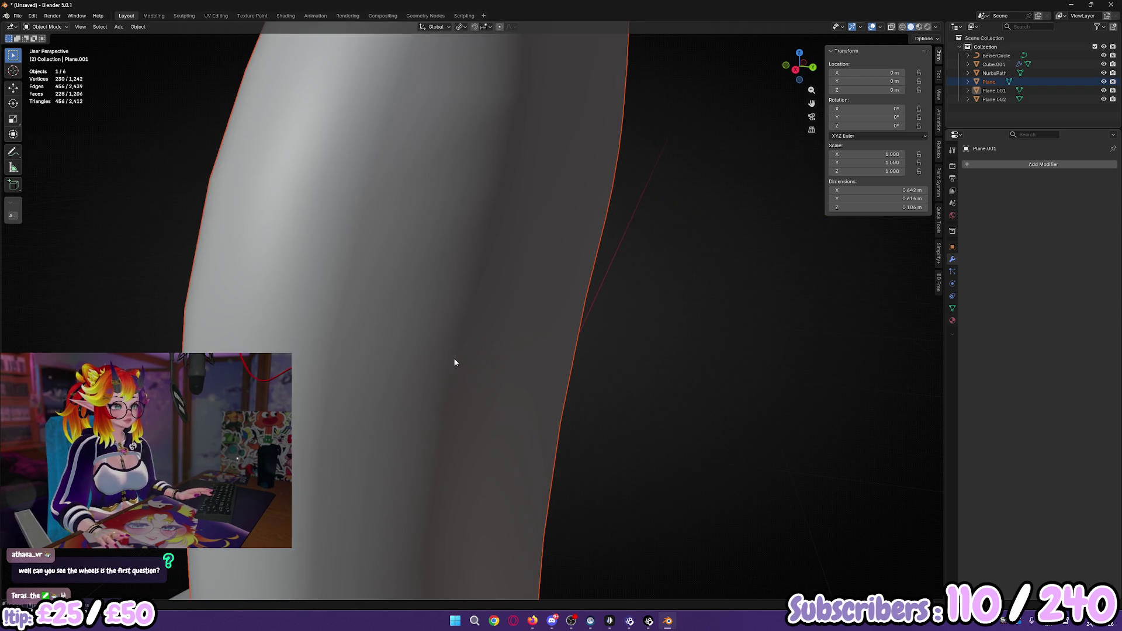
{"action": "scroll", "coordinate": [513, 338], "scroll_direction": "up", "scroll_amount": 3}
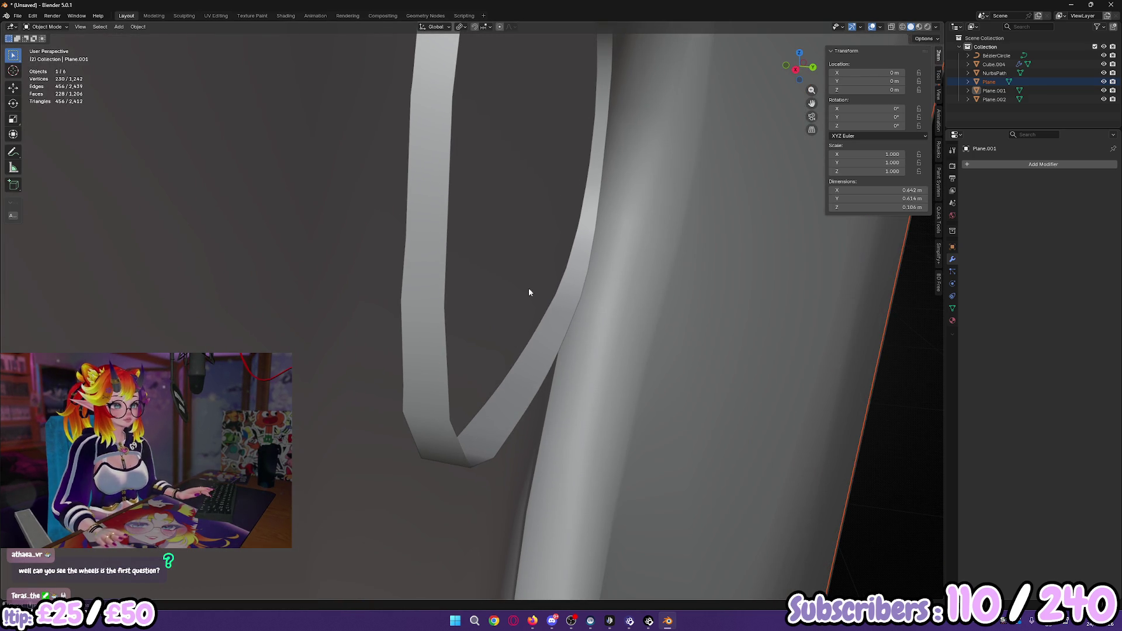
{"action": "scroll", "coordinate": [513, 333], "scroll_direction": "down", "scroll_amount": 12}
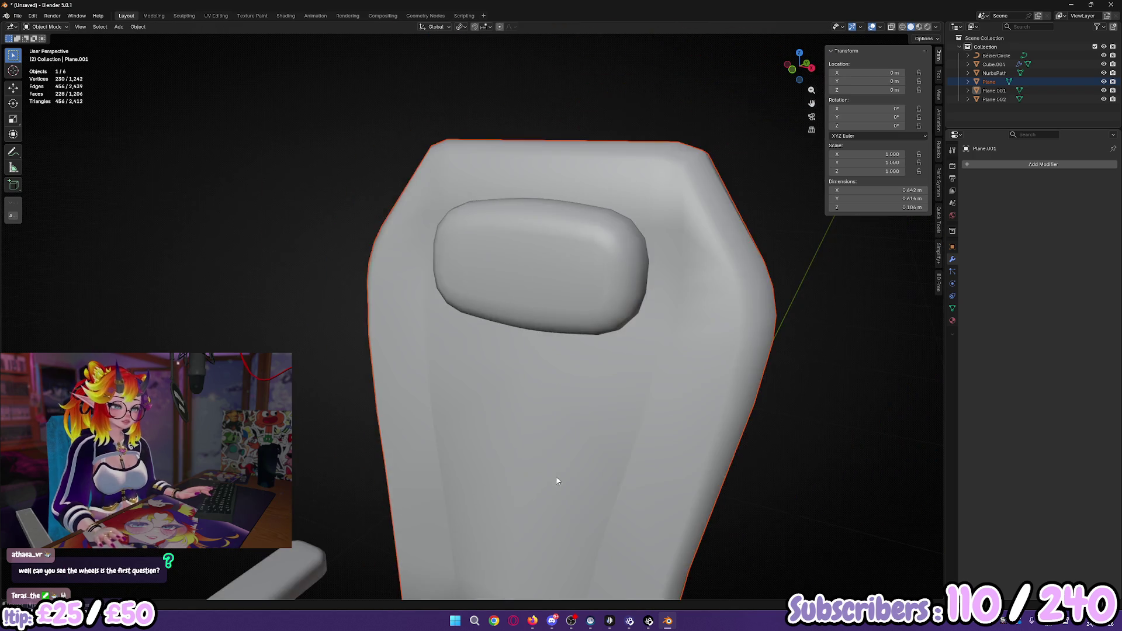
{"action": "mouse_move", "coordinate": [580, 415]}
{"action": "middle_mouse_down"}
{"action": "mouse_move", "coordinate": [603, 401]}
{"action": "mouse_move", "coordinate": [629, 426]}
{"action": "mouse_move", "coordinate": [469, 424]}
{"action": "mouse_move", "coordinate": [497, 400]}
{"action": "mouse_move", "coordinate": [455, 414]}
{"action": "middle_mouse_up"}
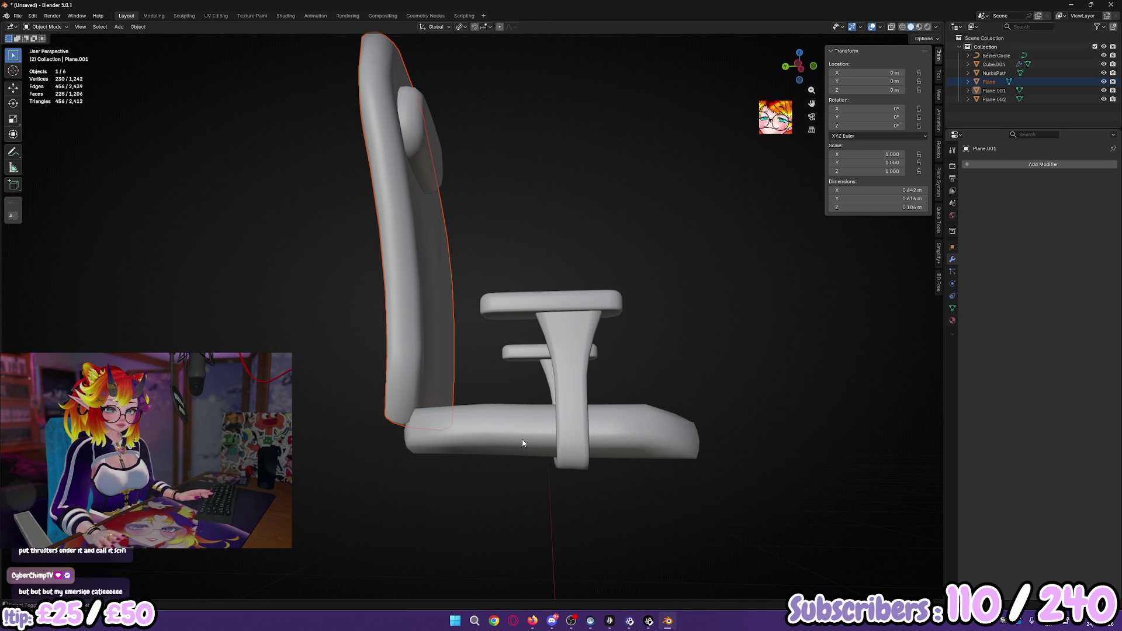
{"action": "middle_click_drag", "start_coordinate": [531, 460], "coordinate": [503, 398], "text": "shift"}
{"action": "left_click", "coordinate": [560, 475]}
{"action": "mouse_move", "coordinate": [561, 479]}
{"action": "middle_mouse_down"}
{"action": "mouse_move", "coordinate": [590, 480]}
{"action": "mouse_move", "coordinate": [493, 475]}
{"action": "mouse_move", "coordinate": [454, 312]}
{"action": "mouse_move", "coordinate": [480, 374]}
{"action": "mouse_move", "coordinate": [467, 401]}
{"action": "mouse_move", "coordinate": [485, 312]}
{"action": "mouse_move", "coordinate": [513, 328]}
{"action": "mouse_move", "coordinate": [519, 417]}
{"action": "mouse_move", "coordinate": [481, 426]}
{"action": "mouse_move", "coordinate": [479, 440]}
{"action": "middle_mouse_up"}
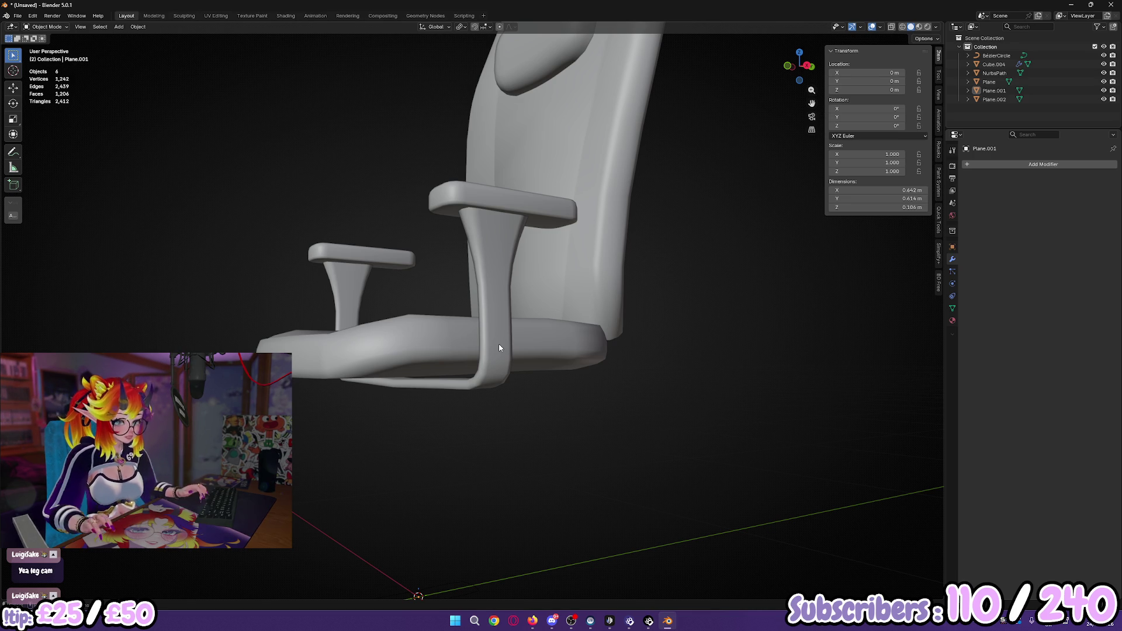
{"action": "mouse_move", "coordinate": [501, 343]}
{"action": "middle_mouse_down"}
{"action": "mouse_move", "coordinate": [463, 281]}
{"action": "mouse_move", "coordinate": [464, 351]}
{"action": "middle_mouse_up"}
Step: In Edit Mode on the arm supports, add a cube and shrink it
{"action": "key", "text": "KP_3"}
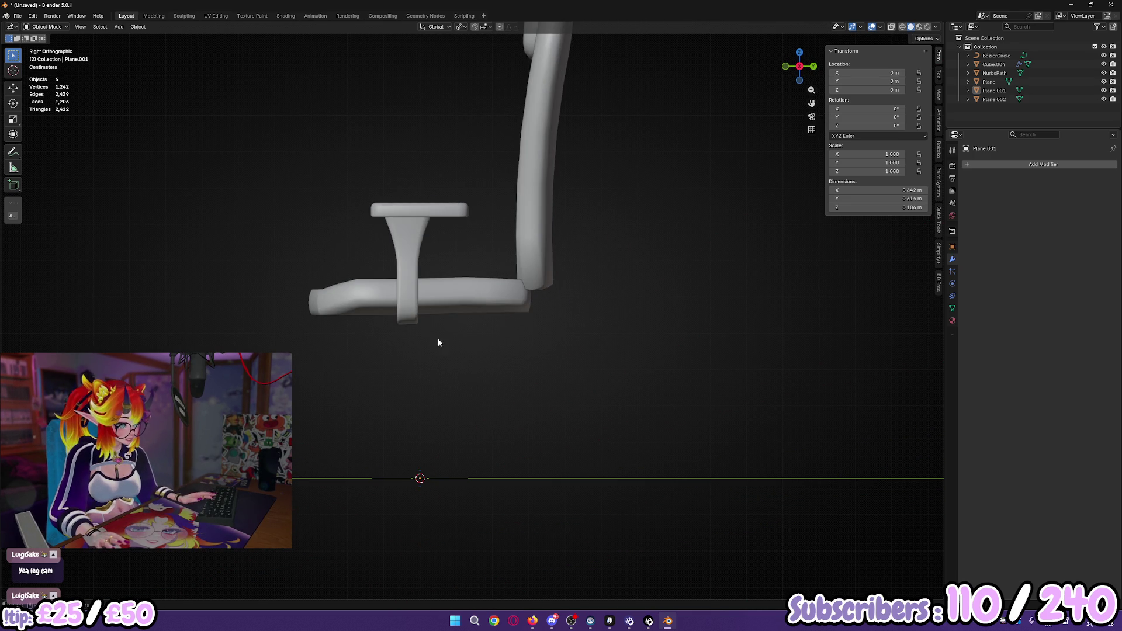
{"action": "left_click", "coordinate": [418, 312]}
{"action": "key", "text": "Tab"}
{"action": "middle_click_drag", "start_coordinate": [425, 339], "coordinate": [493, 342]}
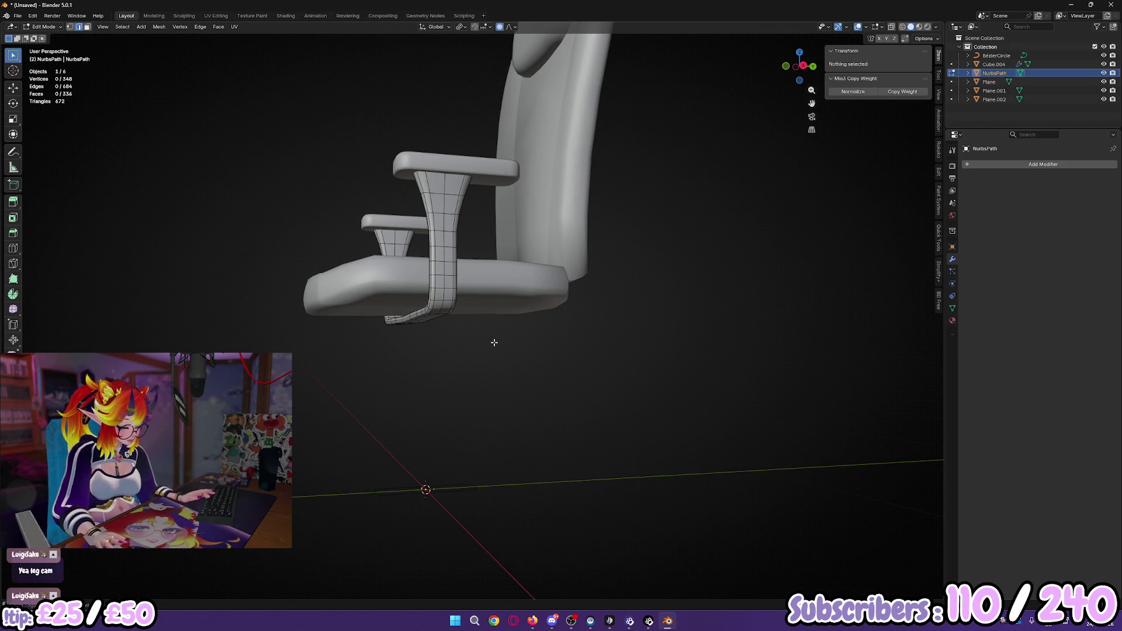
{"action": "key", "text": "shift+a"}
{"action": "left_click", "coordinate": [487, 350]}
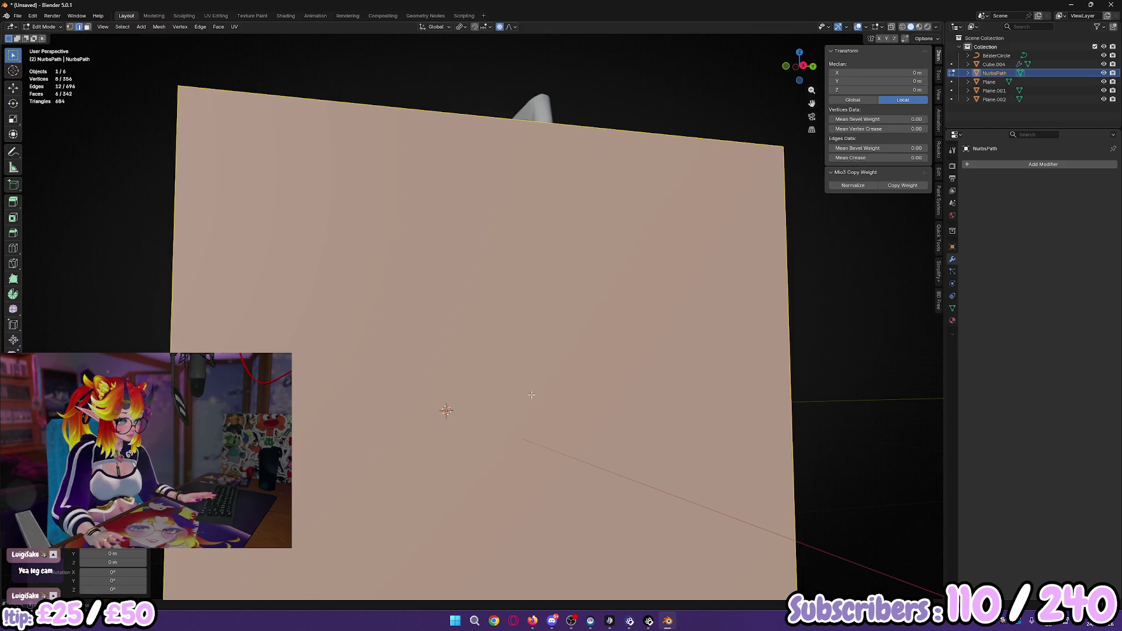
{"action": "key", "text": "s"}
{"action": "left_click", "coordinate": [520, 419]}
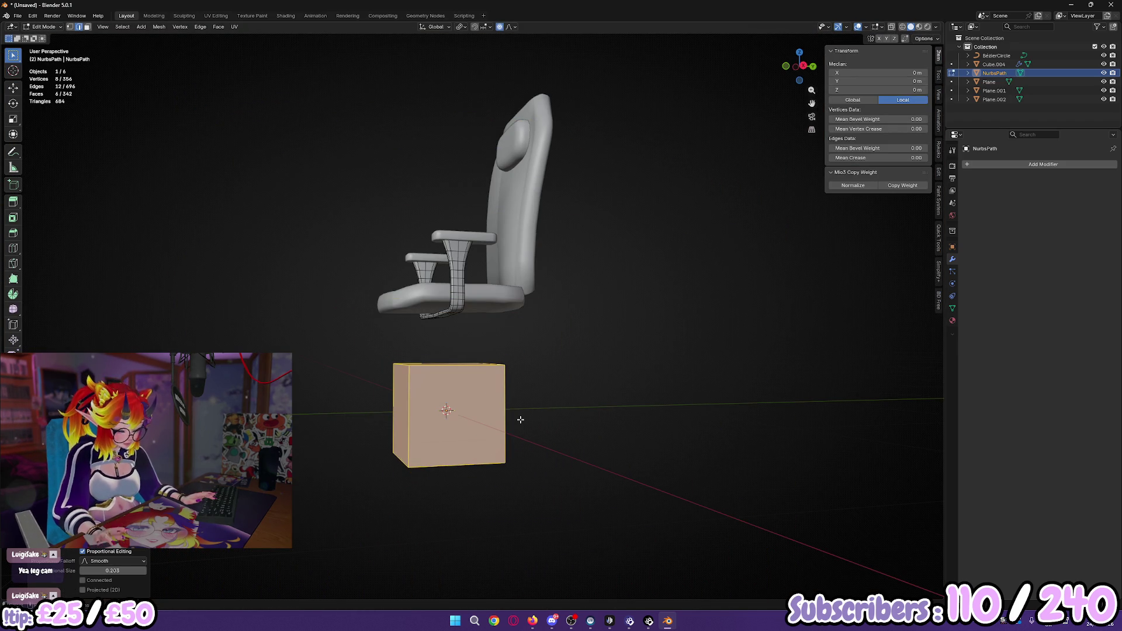
Step: In side view, raise the cube along Z and shrink it snug beneath the seat
{"action": "key", "text": "KP_3"}
{"action": "scroll", "coordinate": [519, 418], "scroll_direction": "up", "scroll_amount": 2}
{"action": "middle_click_drag", "start_coordinate": [544, 384], "coordinate": [557, 354], "text": "shift"}
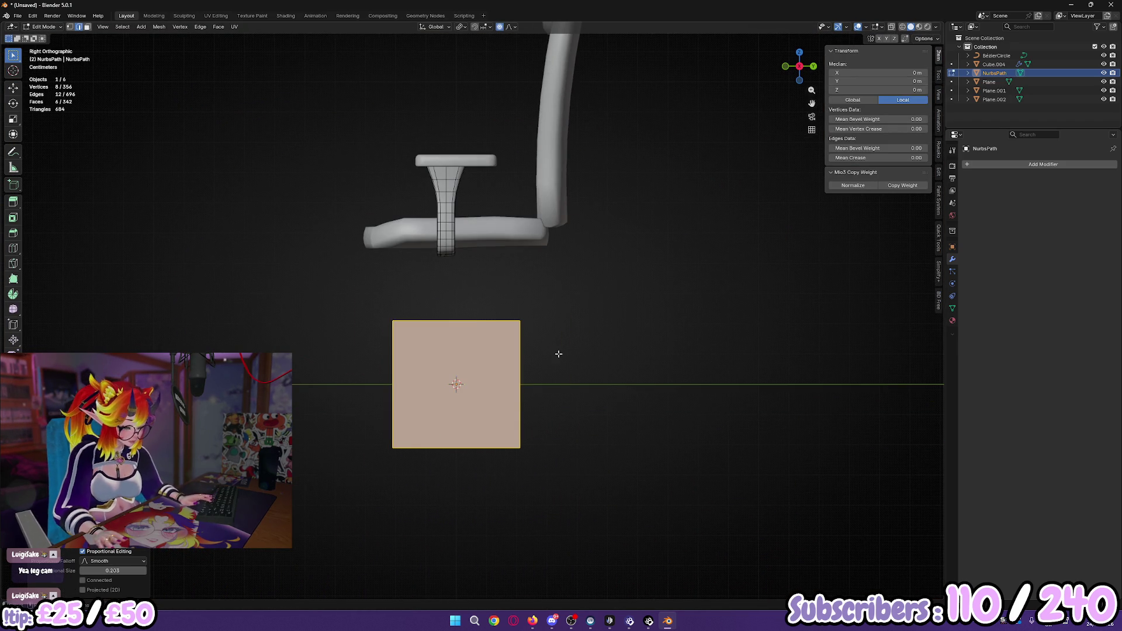
{"action": "key", "text": "g"}
{"action": "key", "text": "z"}
{"action": "left_click", "coordinate": [572, 275]}
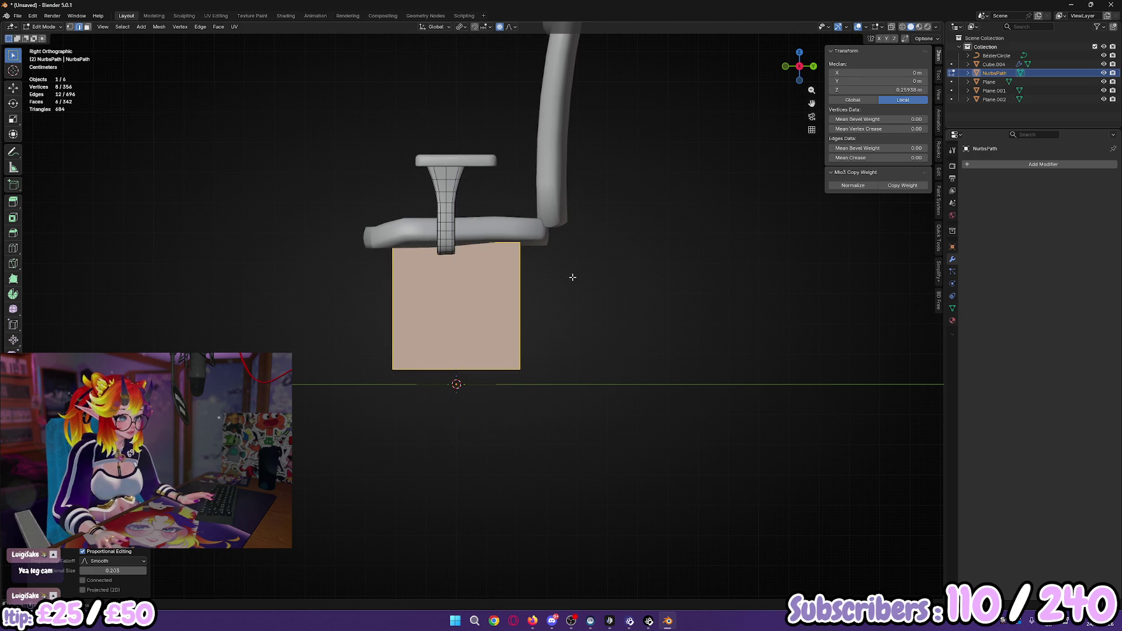
{"action": "key", "text": "s"}
{"action": "left_click", "coordinate": [562, 349]}
{"action": "key", "text": "g"}
{"action": "key", "text": "z"}
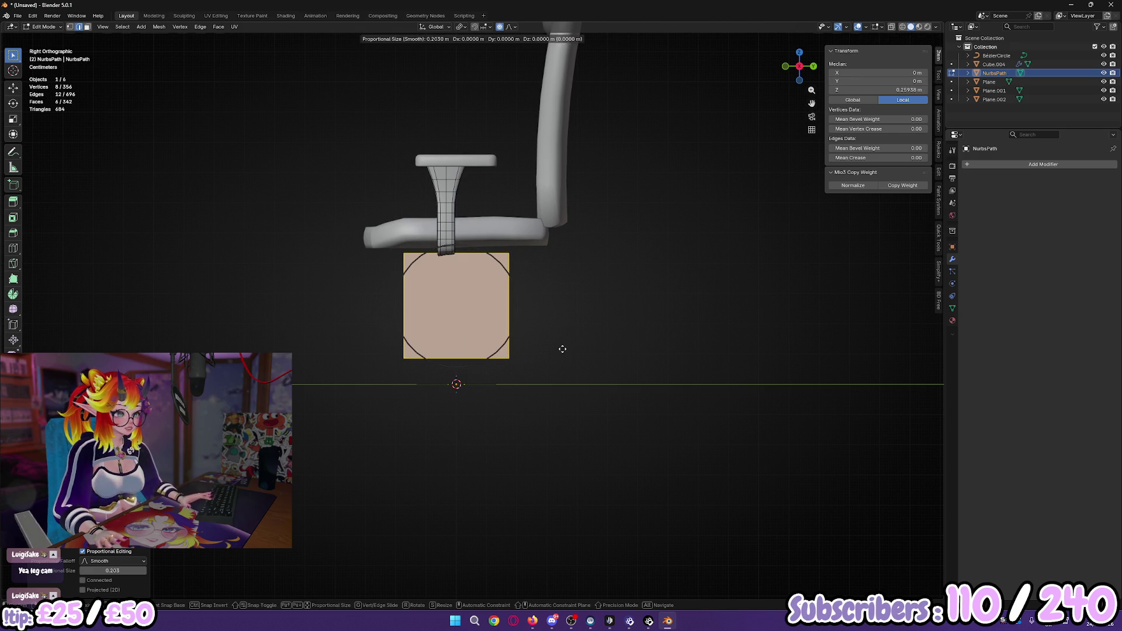
{"action": "left_click", "coordinate": [559, 339]}
Step: Move one cube face and scale it down to taper the block
{"action": "middle_click_drag", "start_coordinate": [559, 339], "coordinate": [493, 341]}
{"action": "left_click", "coordinate": [493, 342]}
{"action": "key", "text": "g"}
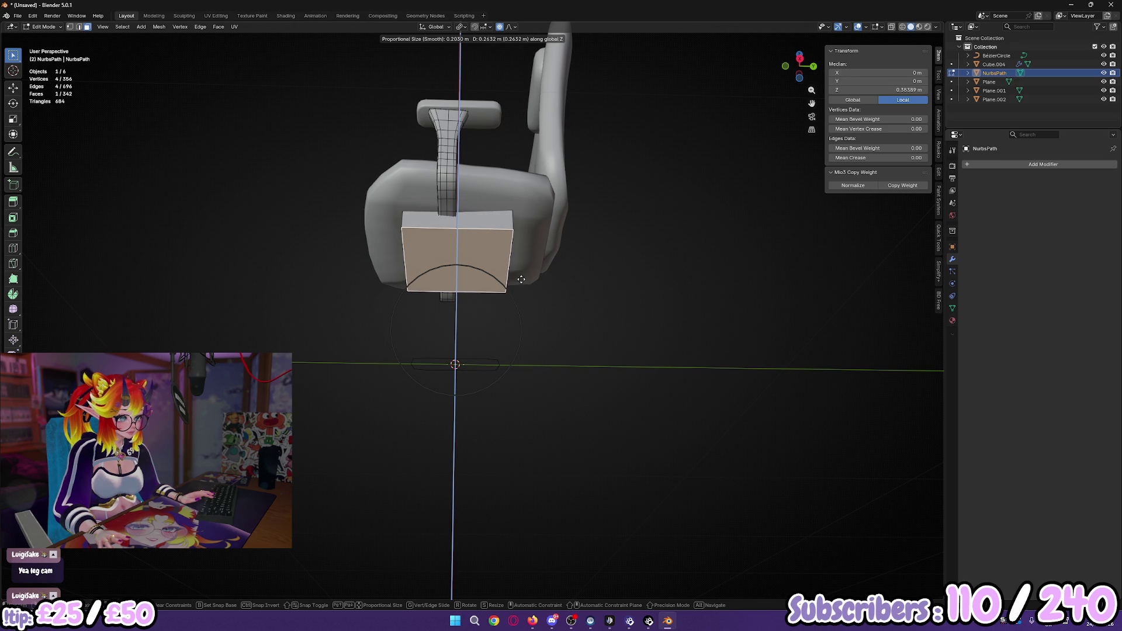
{"action": "left_click", "coordinate": [514, 285]}
{"action": "key", "text": "s"}
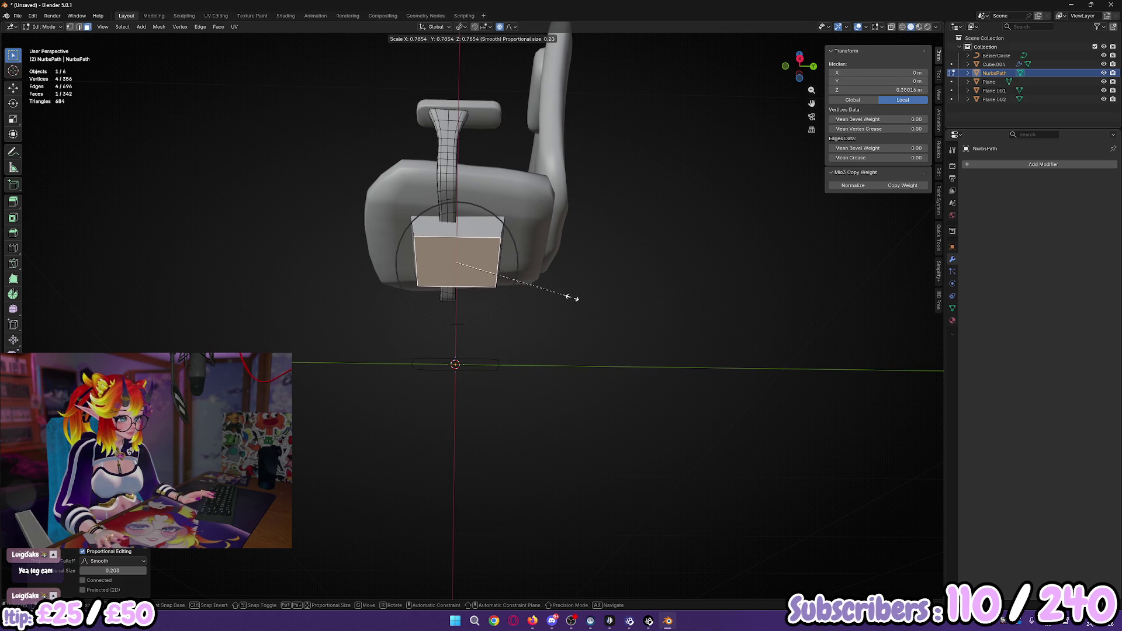
{"action": "scroll", "coordinate": [546, 280], "scroll_direction": "down", "scroll_amount": 3}
{"action": "left_click", "coordinate": [540, 277]}
{"action": "mouse_move", "coordinate": [540, 277]}
{"action": "middle_mouse_down"}
{"action": "mouse_move", "coordinate": [559, 329]}
{"action": "mouse_move", "coordinate": [586, 346]}
{"action": "mouse_move", "coordinate": [656, 346]}
{"action": "mouse_move", "coordinate": [654, 328]}
{"action": "mouse_move", "coordinate": [544, 301]}
{"action": "mouse_move", "coordinate": [456, 234]}
{"action": "middle_mouse_up"}
{"action": "scroll", "coordinate": [544, 301], "scroll_direction": "up", "scroll_amount": 1}
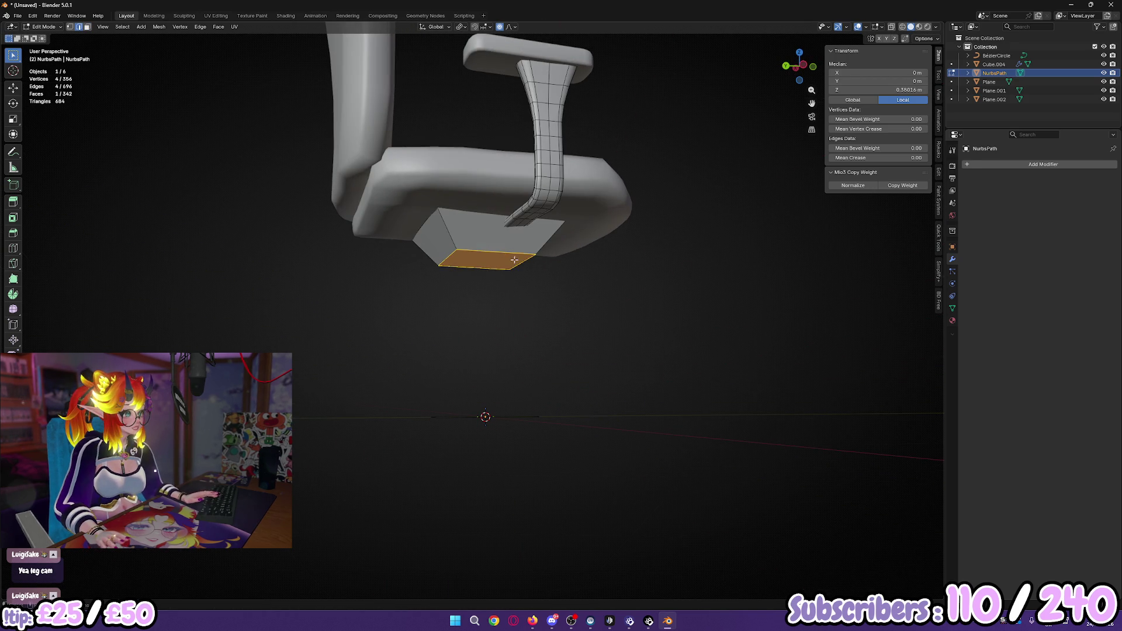
Step: Bevel the ring of vertical box edges to round them off
{"action": "key", "text": "alt+a"}
{"action": "left_click", "coordinate": [447, 232], "text": "ctrl+alt"}
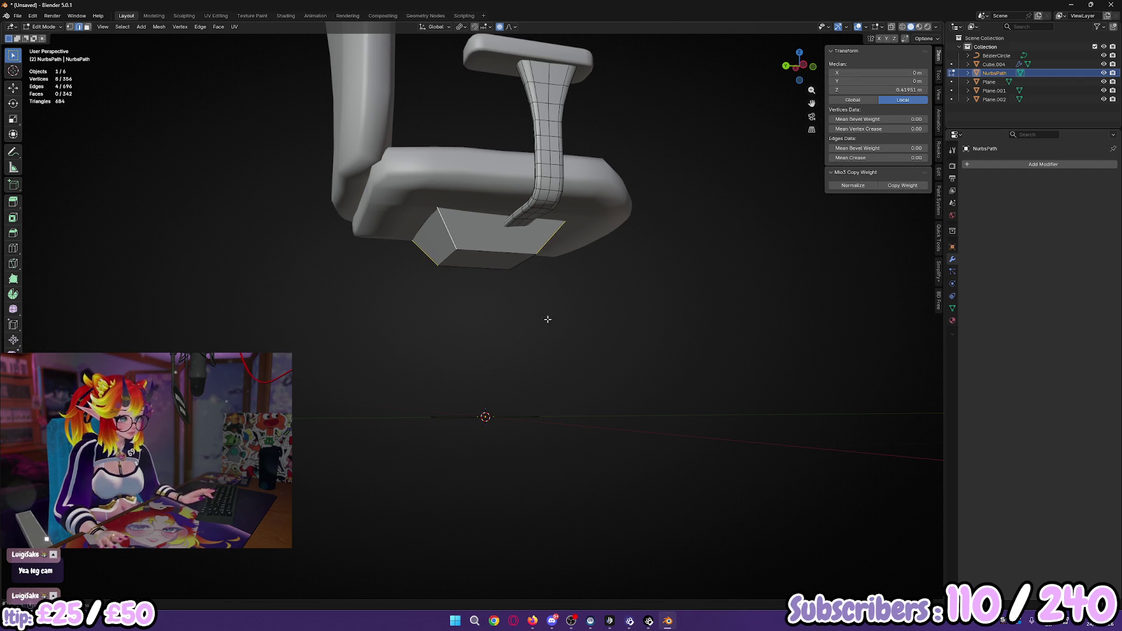
{"action": "key", "text": "ctrl+b"}
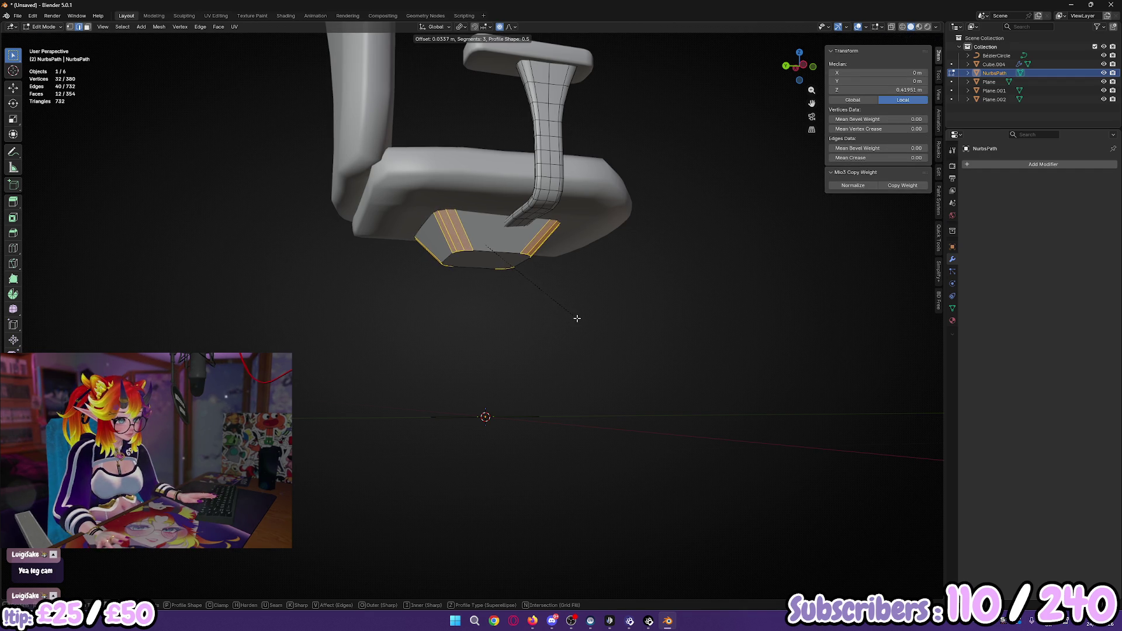
{"action": "left_click", "coordinate": [577, 319]}
Step: Bevel the block's bottom face outline, then delete that face to leave a hole
{"action": "scroll", "coordinate": [578, 316], "scroll_direction": "up", "scroll_amount": 2}
{"action": "key", "text": "3"}
{"action": "left_click", "coordinate": [494, 252]}
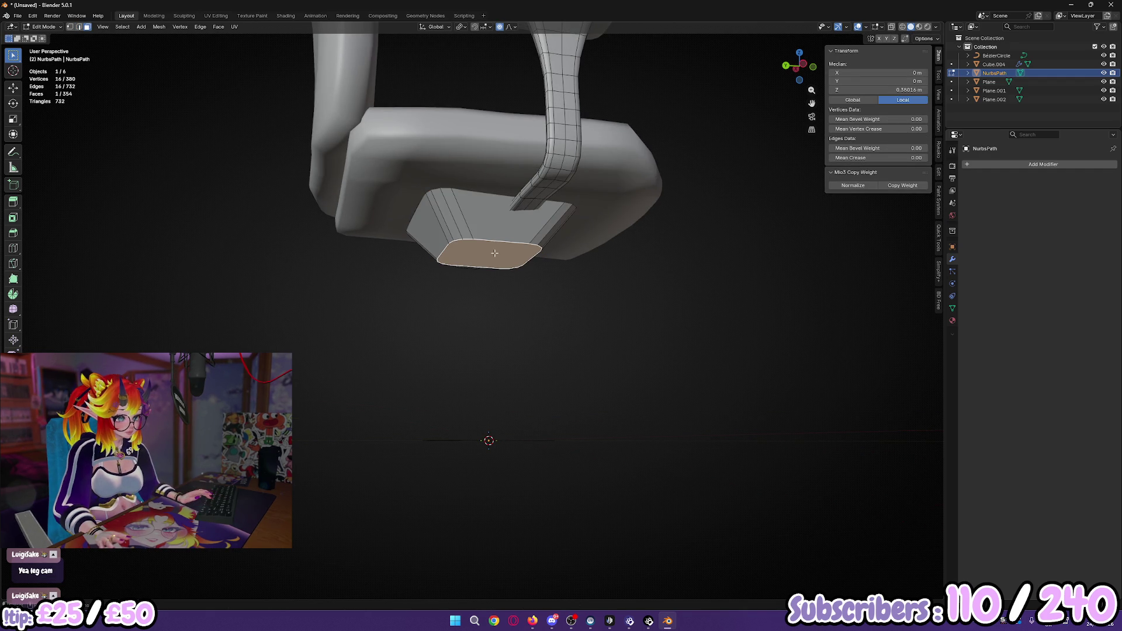
{"action": "key", "text": "ctrl+b"}
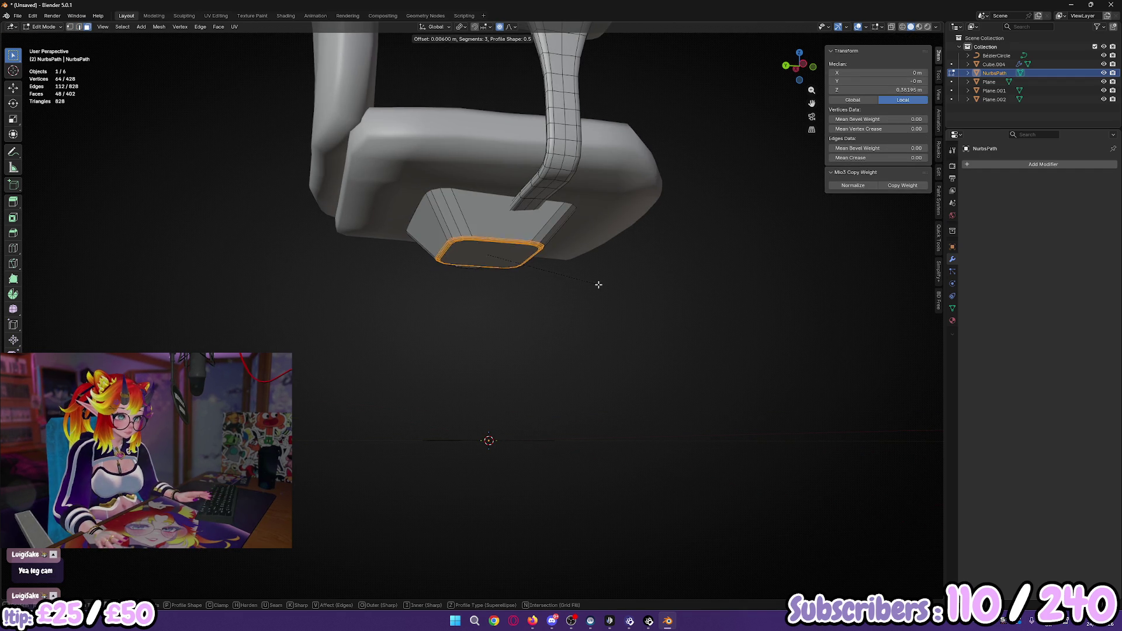
{"action": "left_click", "coordinate": [598, 282]}
{"action": "middle_click_drag", "start_coordinate": [598, 282], "coordinate": [520, 248]}
{"action": "key", "text": "x"}
{"action": "left_click", "coordinate": [519, 247]}
Step: Grid-fill the hole's boundary loop, setting the grid fill offset to 6
{"action": "key", "text": "2"}
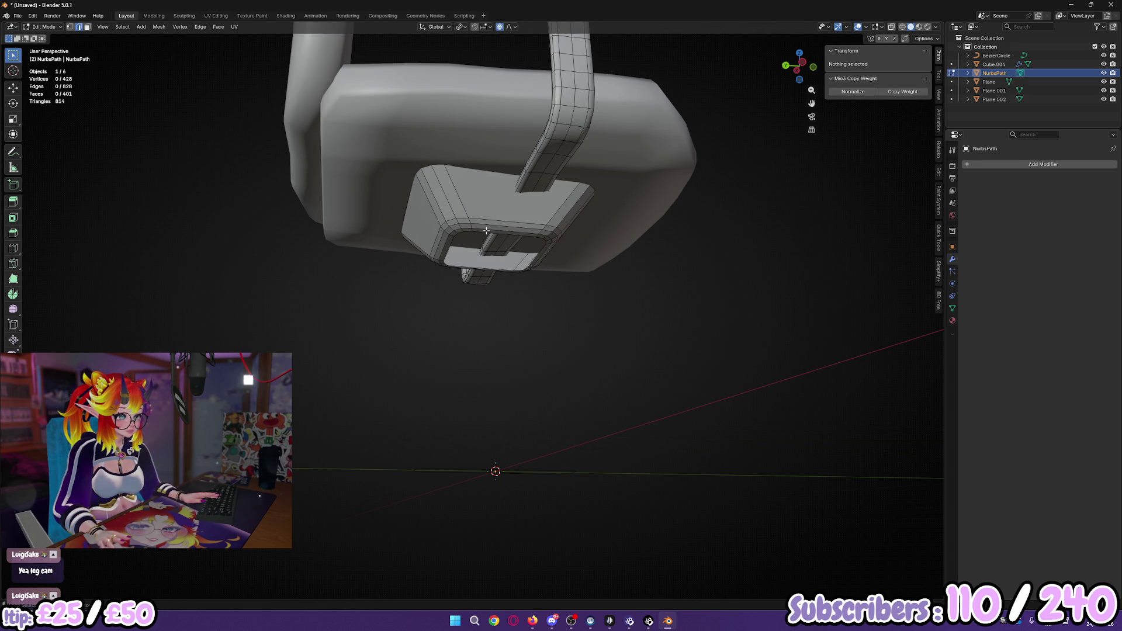
{"action": "left_click", "coordinate": [480, 233], "text": "alt"}
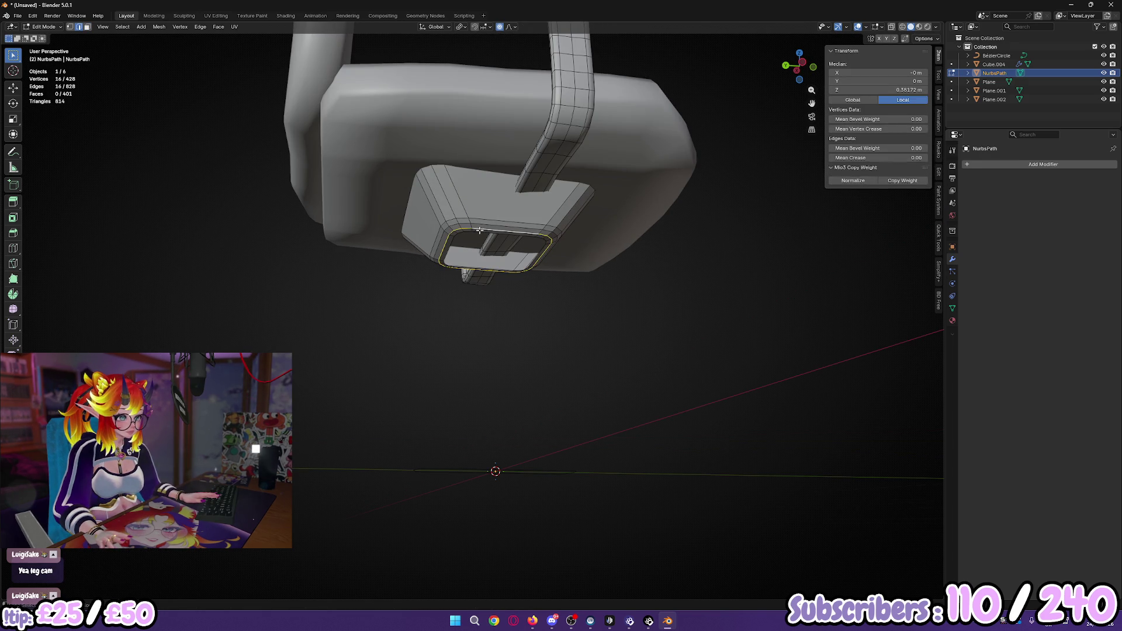
{"action": "right_click", "coordinate": [615, 286]}
{"action": "key", "text": "F3"}
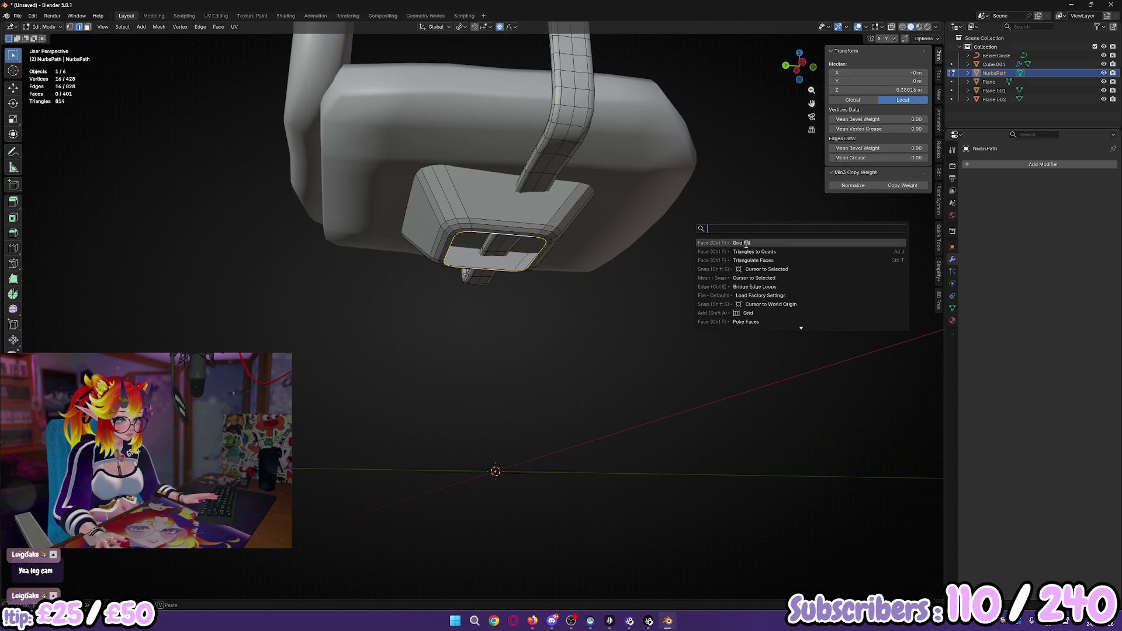
{"action": "key", "text": "Return"}
{"action": "scroll", "coordinate": [628, 308], "scroll_direction": "up", "scroll_amount": 2}
{"action": "mouse_move", "coordinate": [627, 308]}
{"action": "middle_mouse_down"}
{"action": "mouse_move", "coordinate": [593, 336]}
{"action": "mouse_move", "coordinate": [593, 289]}
{"action": "middle_mouse_up"}
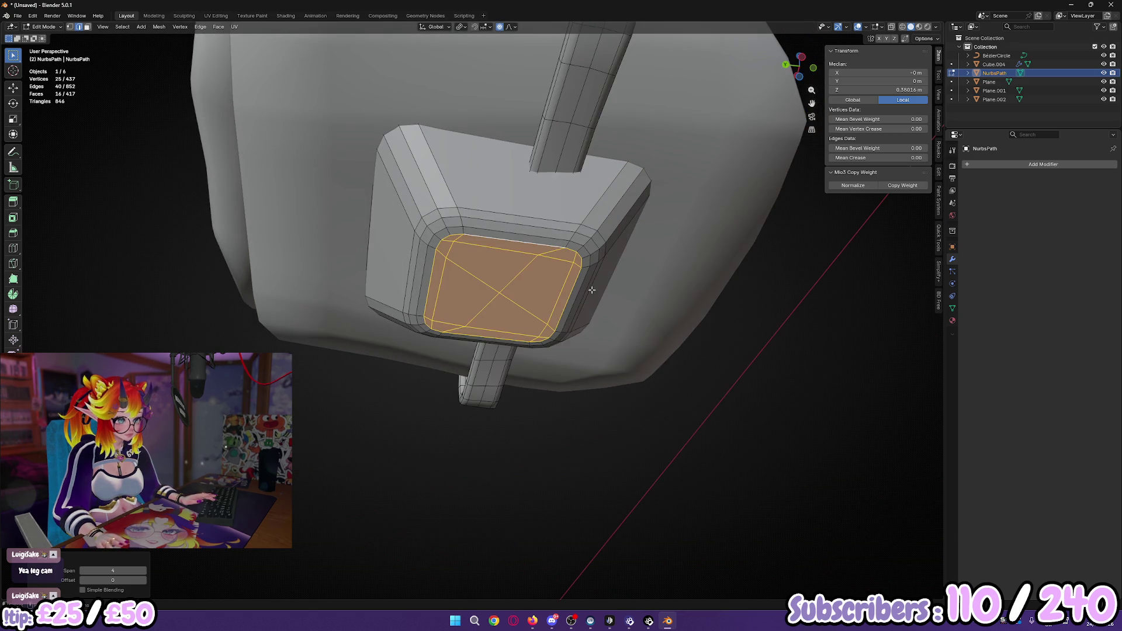
{"action": "mouse_move", "coordinate": [143, 583]}
{"action": "left_mouse_down"}
{"action": "mouse_move", "coordinate": [170, 583]}
{"action": "mouse_move", "coordinate": [116, 570]}
{"action": "left_mouse_up"}
{"action": "left_click", "coordinate": [143, 581]}
{"action": "left_click", "coordinate": [144, 581]}
{"action": "mouse_move", "coordinate": [514, 432]}
{"action": "middle_mouse_down"}
{"action": "mouse_move", "coordinate": [551, 413]}
{"action": "mouse_move", "coordinate": [438, 426]}
{"action": "mouse_move", "coordinate": [533, 384]}
{"action": "mouse_move", "coordinate": [522, 414]}
{"action": "middle_mouse_up"}
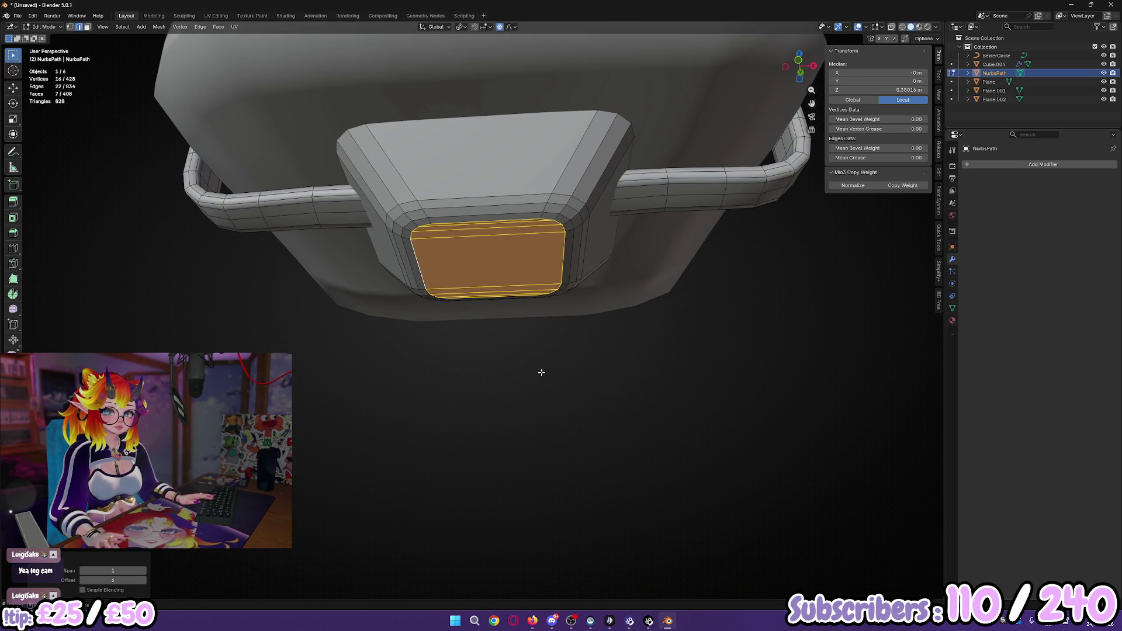
Step: In wireframe, delete the leftover large fill face, then return to Solid shading and Object Mode
{"action": "key", "text": "z"}
{"action": "left_click", "coordinate": [348, 370]}
{"action": "middle_click_drag", "start_coordinate": [349, 370], "coordinate": [510, 399]}
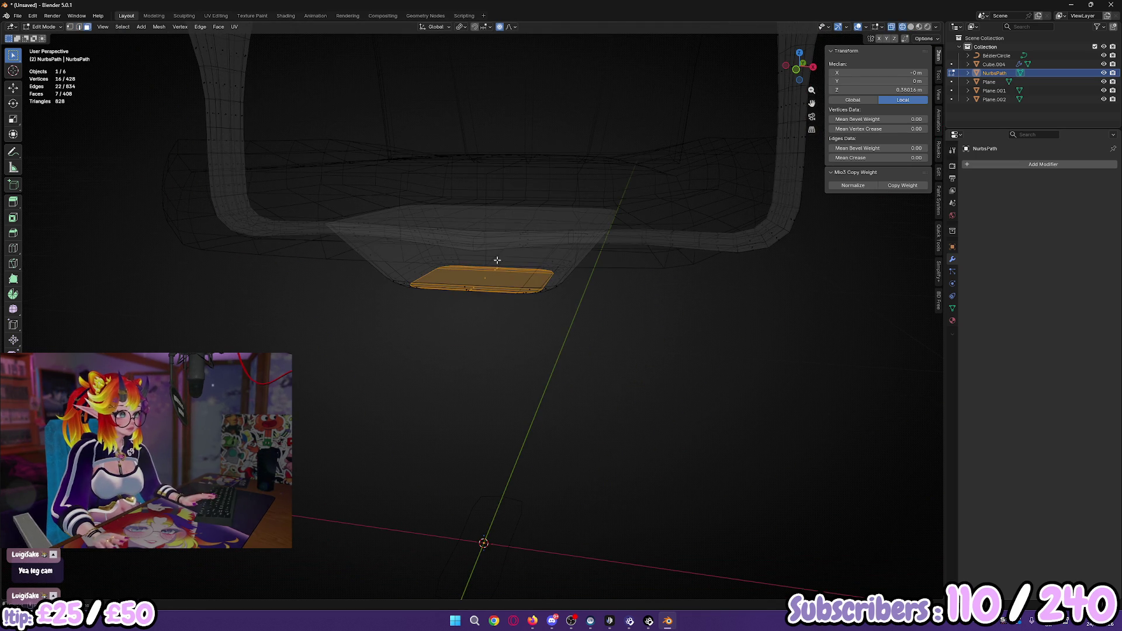
{"action": "left_click", "coordinate": [488, 213]}
{"action": "key", "text": "x"}
{"action": "left_click", "coordinate": [489, 212]}
{"action": "key", "text": "z"}
{"action": "left_click", "coordinate": [741, 288]}
{"action": "key", "text": "Tab"}
{"action": "mouse_move", "coordinate": [571, 355]}
{"action": "middle_mouse_down"}
{"action": "mouse_move", "coordinate": [633, 325]}
{"action": "mouse_move", "coordinate": [551, 306]}
{"action": "middle_mouse_up"}
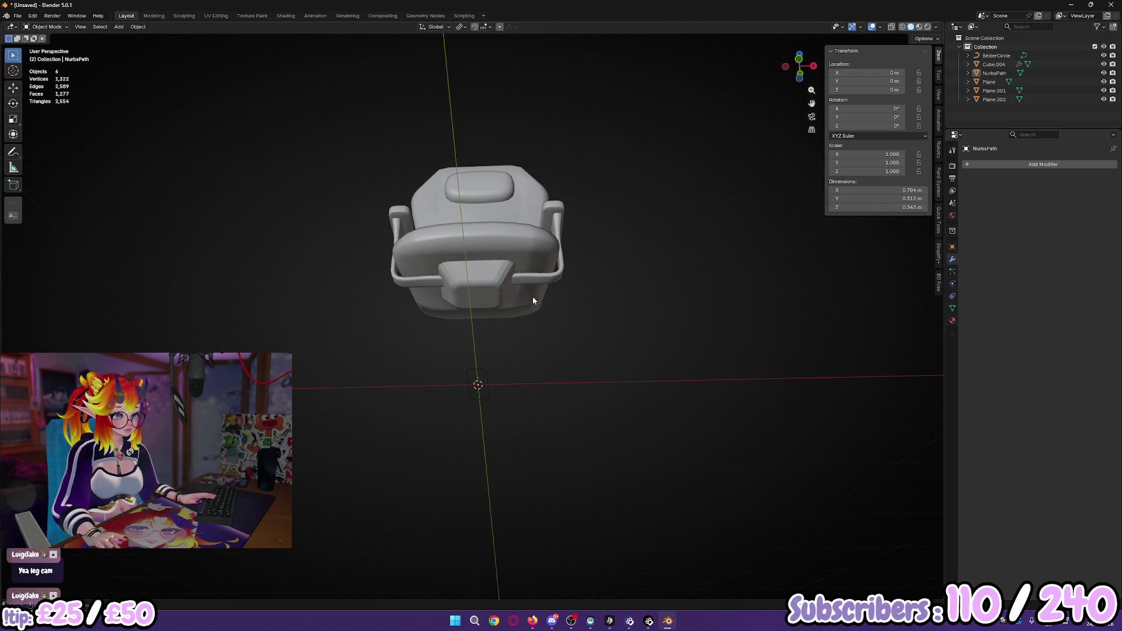
Step: Apply Shade Smooth to the NurbsPath armrest frame and orbit around to inspect the chair
{"action": "left_click", "coordinate": [504, 281]}
{"action": "right_click", "coordinate": [503, 280]}
{"action": "left_click", "coordinate": [483, 252]}
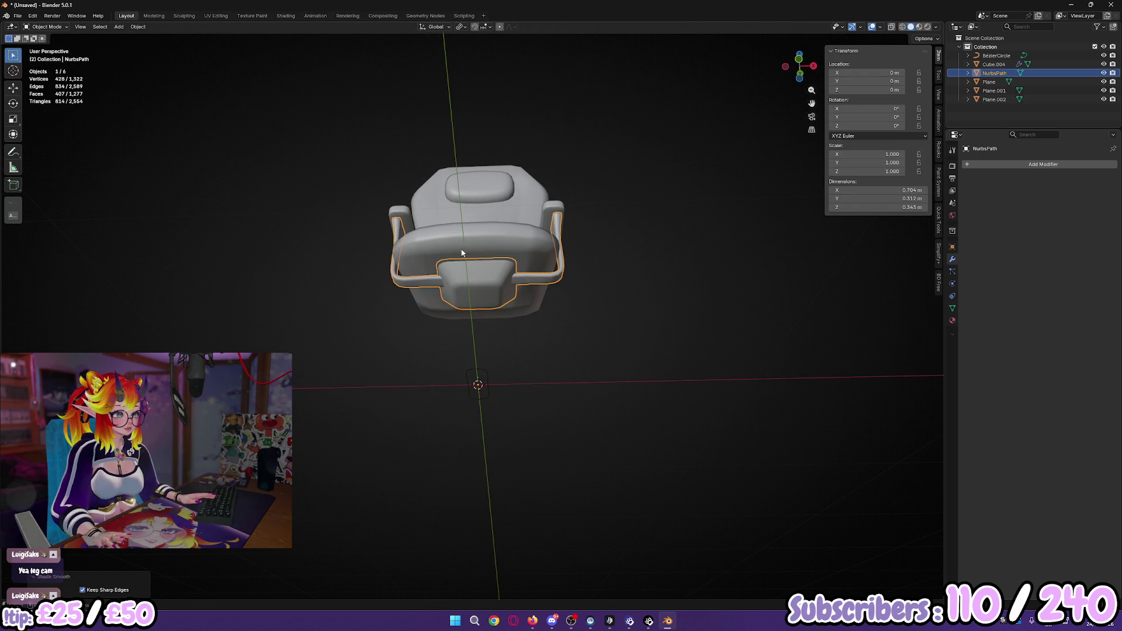
{"action": "left_click", "coordinate": [595, 318]}
{"action": "mouse_move", "coordinate": [596, 318]}
{"action": "middle_mouse_down"}
{"action": "mouse_move", "coordinate": [500, 346]}
{"action": "mouse_move", "coordinate": [524, 365]}
{"action": "mouse_move", "coordinate": [570, 363]}
{"action": "middle_mouse_up"}
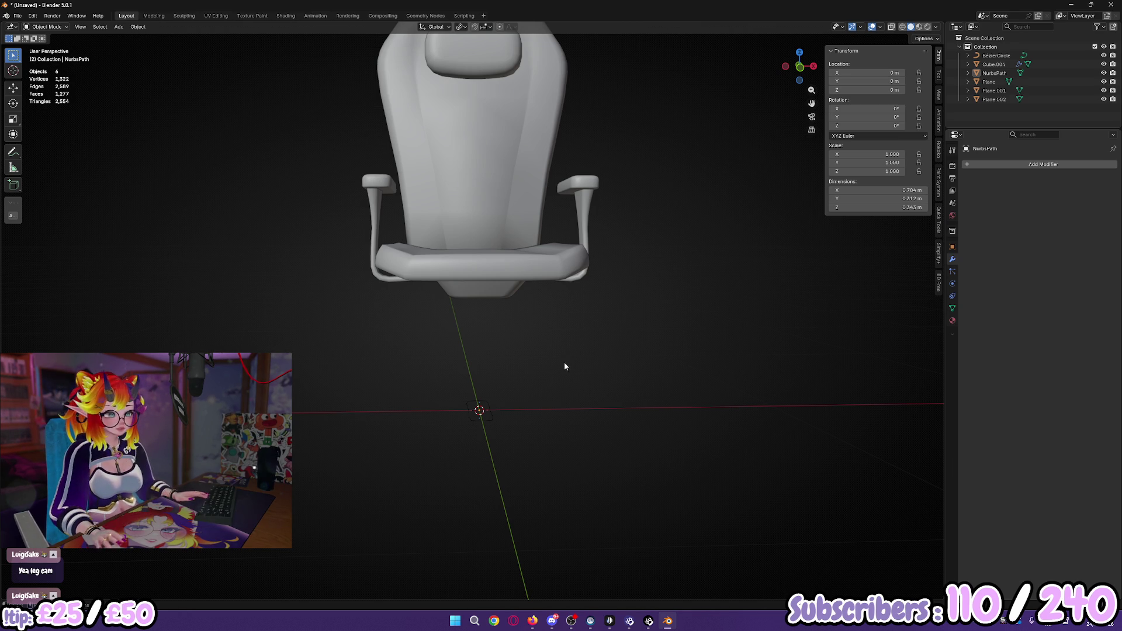
{"action": "mouse_move", "coordinate": [594, 309]}
{"action": "middle_mouse_down"}
{"action": "mouse_move", "coordinate": [554, 392]}
{"action": "mouse_move", "coordinate": [490, 408]}
{"action": "mouse_move", "coordinate": [606, 406]}
{"action": "mouse_move", "coordinate": [571, 397]}
{"action": "middle_mouse_up"}
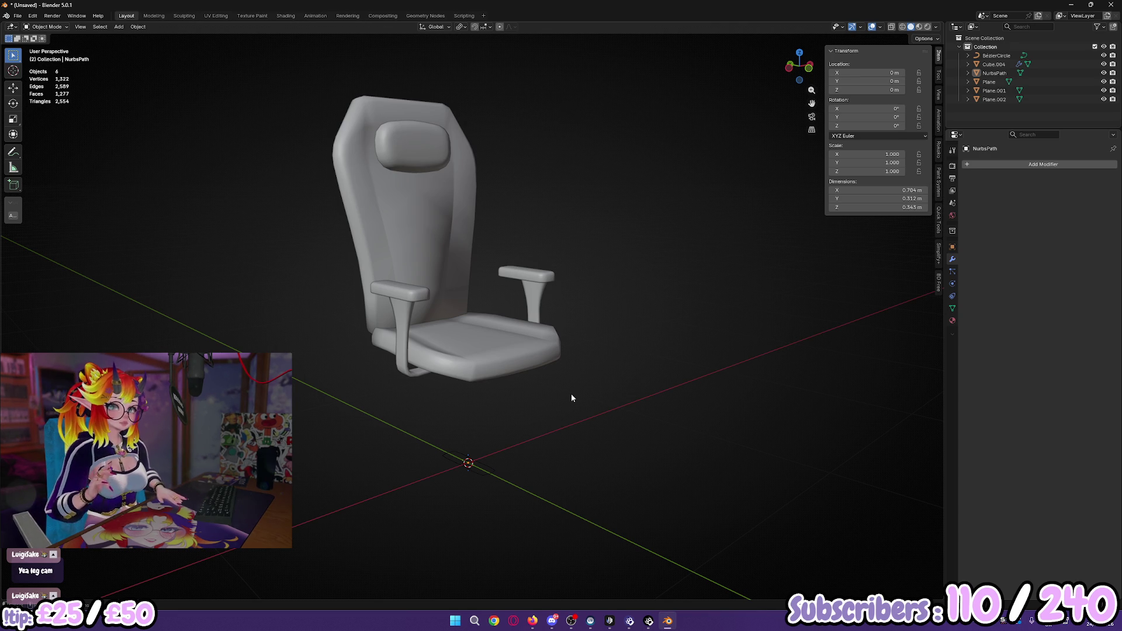
{"action": "mouse_move", "coordinate": [572, 395]}
{"action": "middle_mouse_down"}
{"action": "mouse_move", "coordinate": [565, 376]}
{"action": "mouse_move", "coordinate": [551, 425]}
{"action": "middle_mouse_up"}
Step: Switch to the UV Editing workspace and enter Edit Mode on the seat Plane.001
{"action": "left_click", "coordinate": [216, 16]}
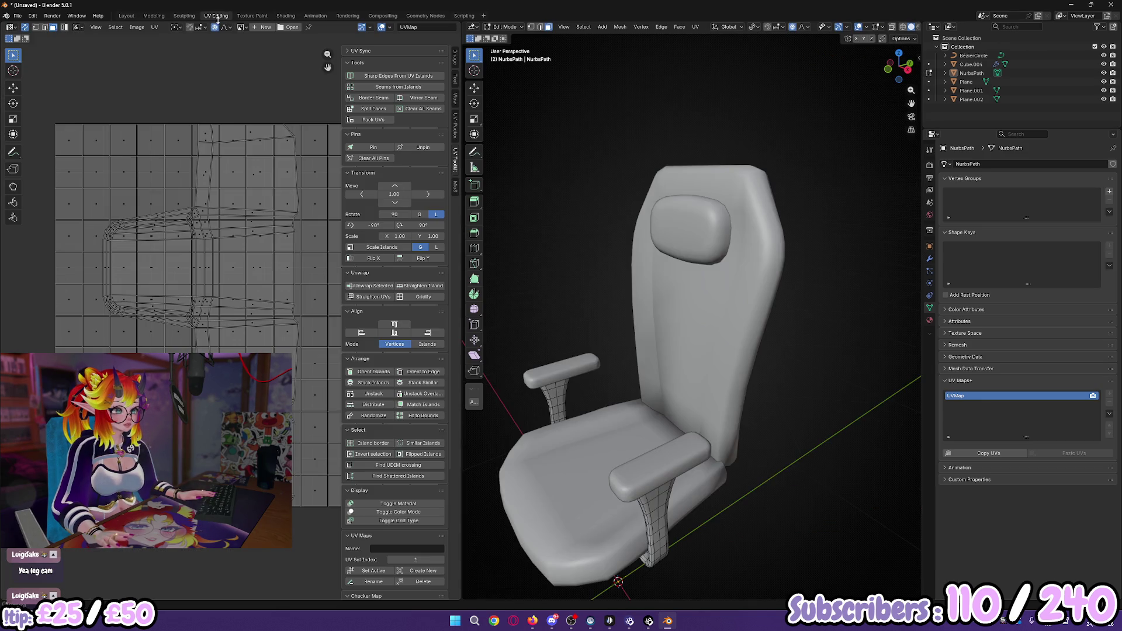
{"action": "middle_click_drag", "start_coordinate": [755, 394], "coordinate": [713, 349]}
{"action": "key", "text": "Tab"}
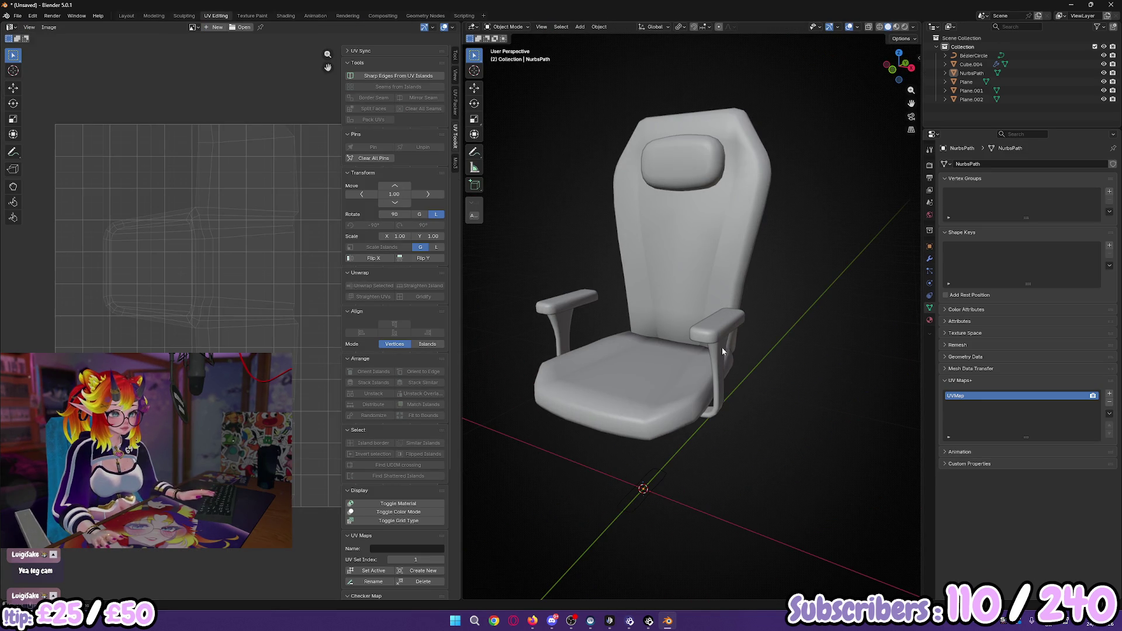
{"action": "left_click", "coordinate": [662, 380]}
{"action": "left_click", "coordinate": [708, 325]}
{"action": "left_click", "coordinate": [633, 374]}
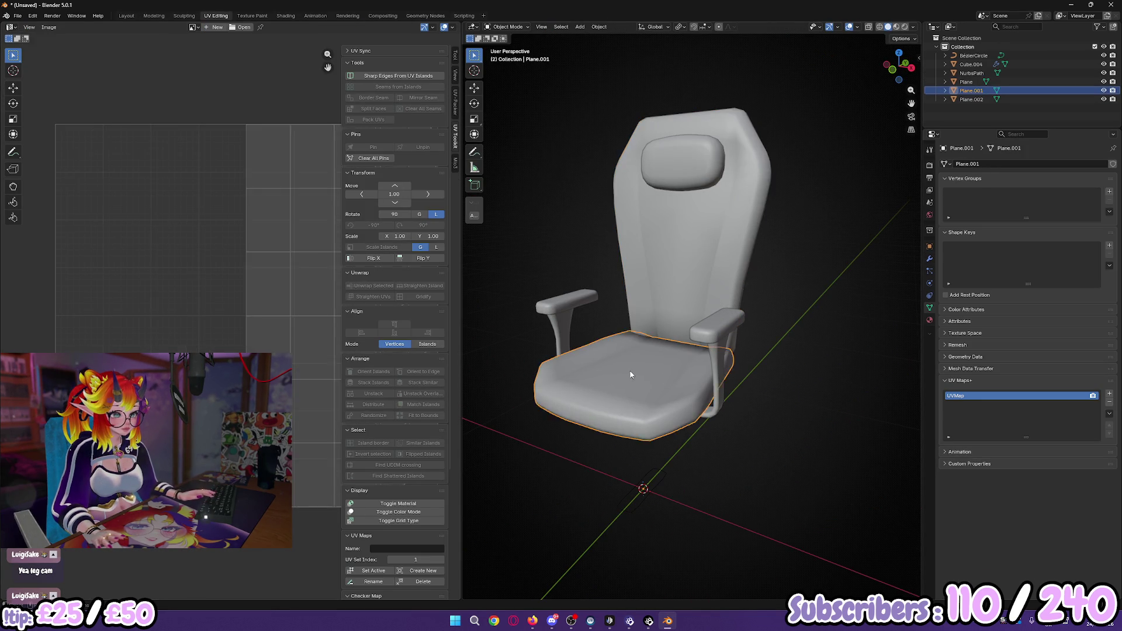
{"action": "key", "text": "Tab"}
{"action": "scroll", "coordinate": [712, 398], "scroll_direction": "up", "scroll_amount": 2}
{"action": "middle_click_drag", "start_coordinate": [712, 398], "coordinate": [706, 353]}
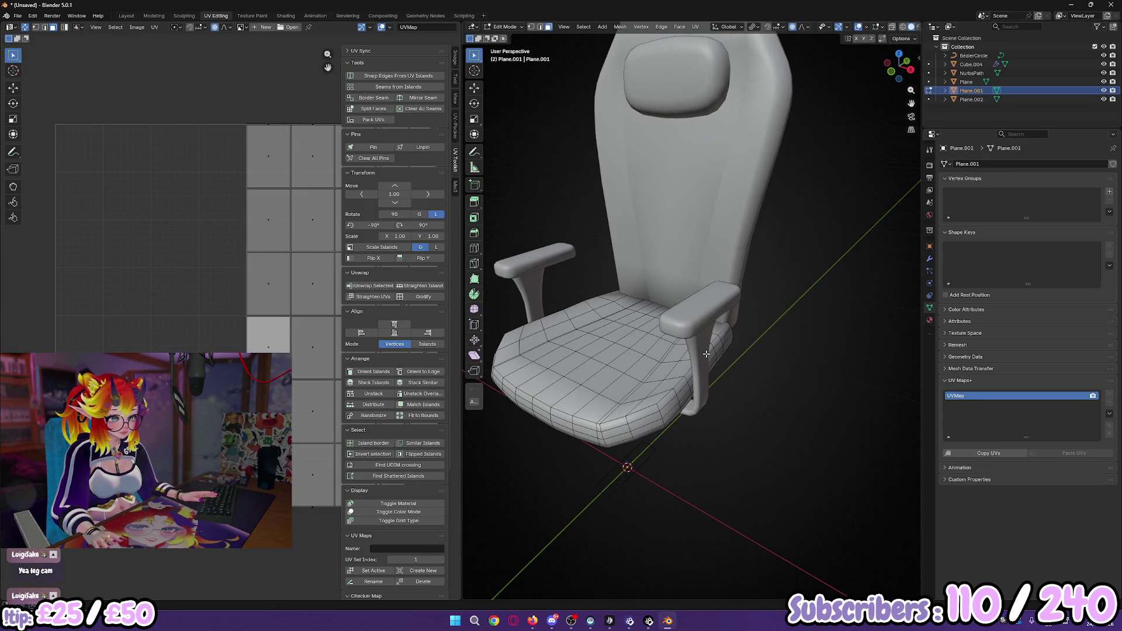
Step: Mark the edge loop around the seat rim as a UV seam
{"action": "left_click", "coordinate": [660, 407], "text": "alt"}
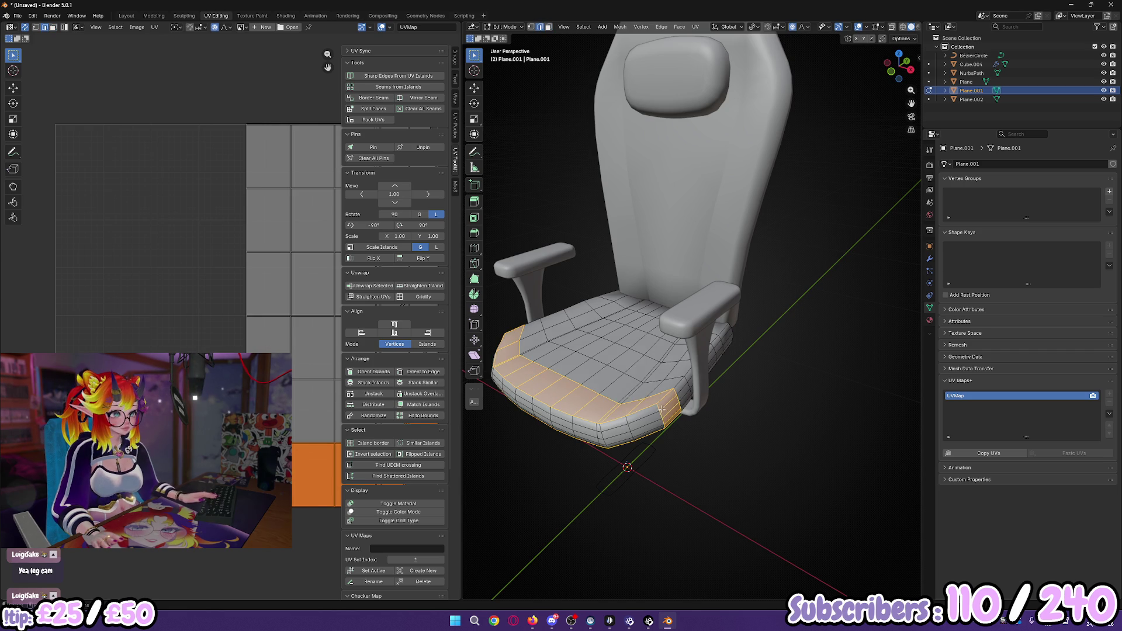
{"action": "key", "text": "alt+a"}
{"action": "mouse_move", "coordinate": [659, 406]}
{"action": "middle_mouse_down"}
{"action": "mouse_move", "coordinate": [628, 416]}
{"action": "mouse_move", "coordinate": [691, 388]}
{"action": "mouse_move", "coordinate": [710, 321]}
{"action": "mouse_move", "coordinate": [641, 288]}
{"action": "mouse_move", "coordinate": [686, 346]}
{"action": "mouse_move", "coordinate": [818, 361]}
{"action": "mouse_move", "coordinate": [671, 394]}
{"action": "mouse_move", "coordinate": [739, 396]}
{"action": "mouse_move", "coordinate": [673, 274]}
{"action": "mouse_move", "coordinate": [724, 327]}
{"action": "middle_mouse_up"}
{"action": "left_click", "coordinate": [641, 288], "text": "alt"}
{"action": "left_click", "coordinate": [660, 276], "text": "alt"}
{"action": "right_click", "coordinate": [725, 327]}
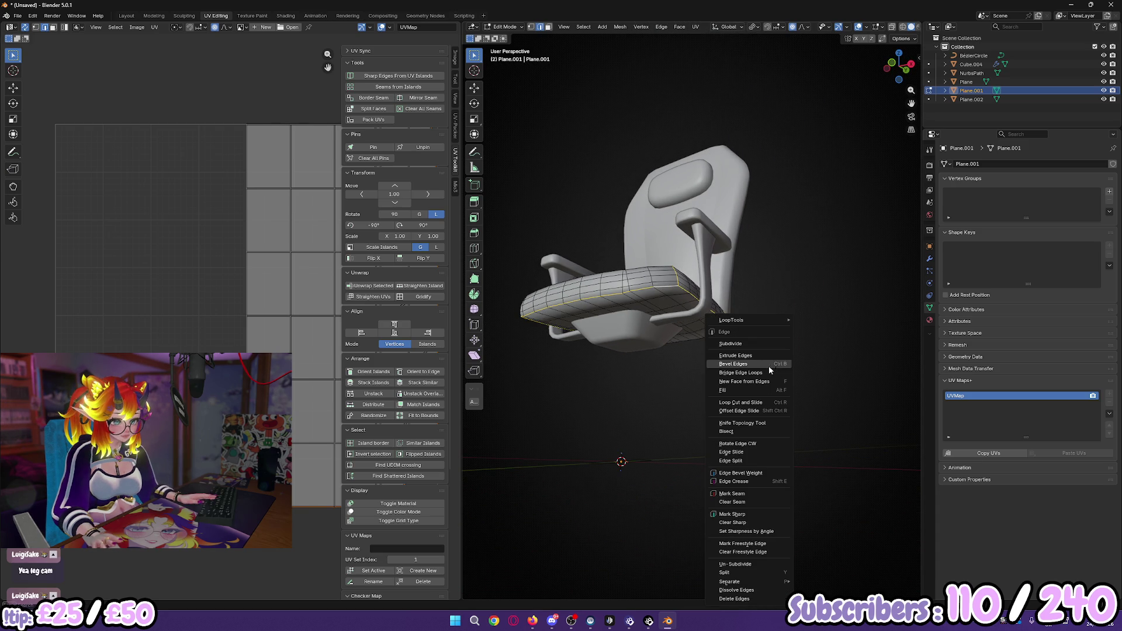
{"action": "left_click", "coordinate": [756, 496]}
{"action": "mouse_move", "coordinate": [756, 496]}
{"action": "middle_mouse_down"}
{"action": "mouse_move", "coordinate": [659, 435]}
{"action": "mouse_move", "coordinate": [737, 443]}
{"action": "middle_mouse_up"}
Step: Unwrap the whole seat, then shrink its UV island and move it left of the grid
{"action": "key", "text": "a"}
{"action": "key", "text": "u"}
{"action": "left_click", "coordinate": [737, 441]}
{"action": "scroll", "coordinate": [313, 451], "scroll_direction": "down", "scroll_amount": 1}
{"action": "key", "text": "s"}
{"action": "left_click", "coordinate": [297, 444]}
{"action": "scroll", "coordinate": [297, 444], "scroll_direction": "down", "scroll_amount": 1}
{"action": "key", "text": "g"}
{"action": "left_click", "coordinate": [175, 409]}
{"action": "middle_click_drag", "start_coordinate": [659, 399], "coordinate": [684, 275]}
Step: Select the right armrest pad Cube.004 and give it an initial unwrap
{"action": "key", "text": "Tab"}
{"action": "left_click", "coordinate": [683, 268], "text": "shift"}
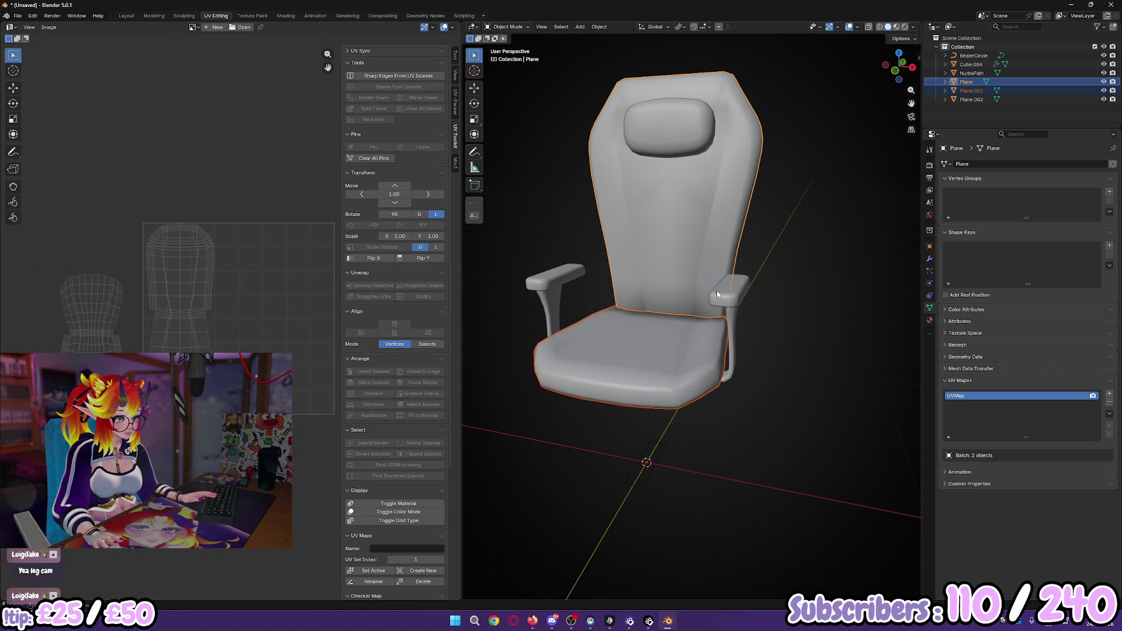
{"action": "left_click", "coordinate": [738, 295]}
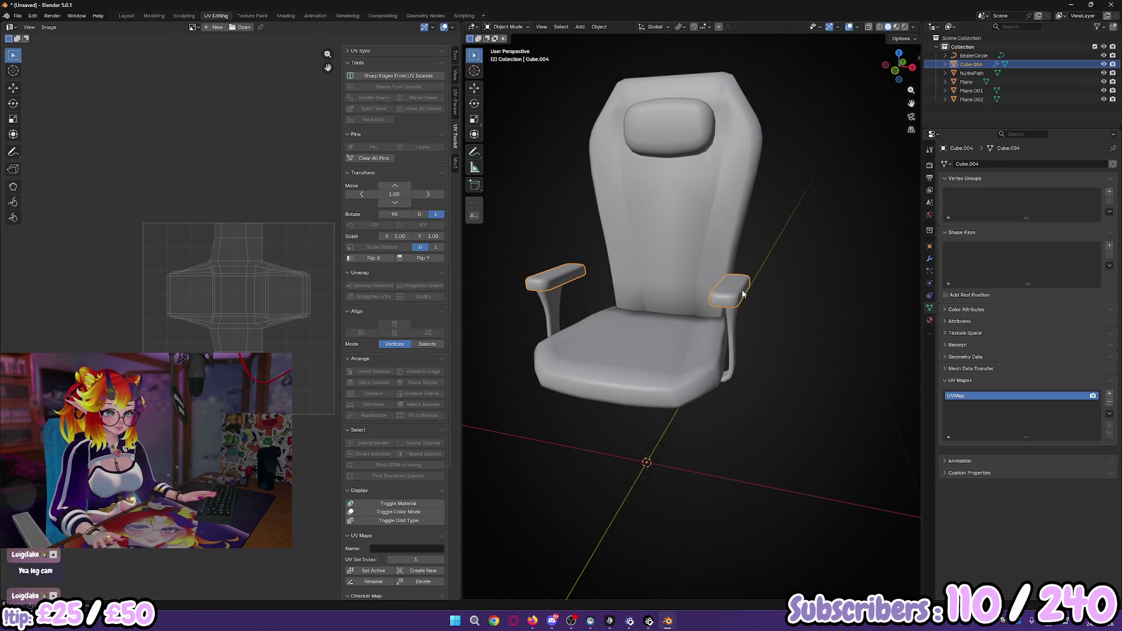
{"action": "key", "text": "Tab"}
{"action": "key", "text": "a"}
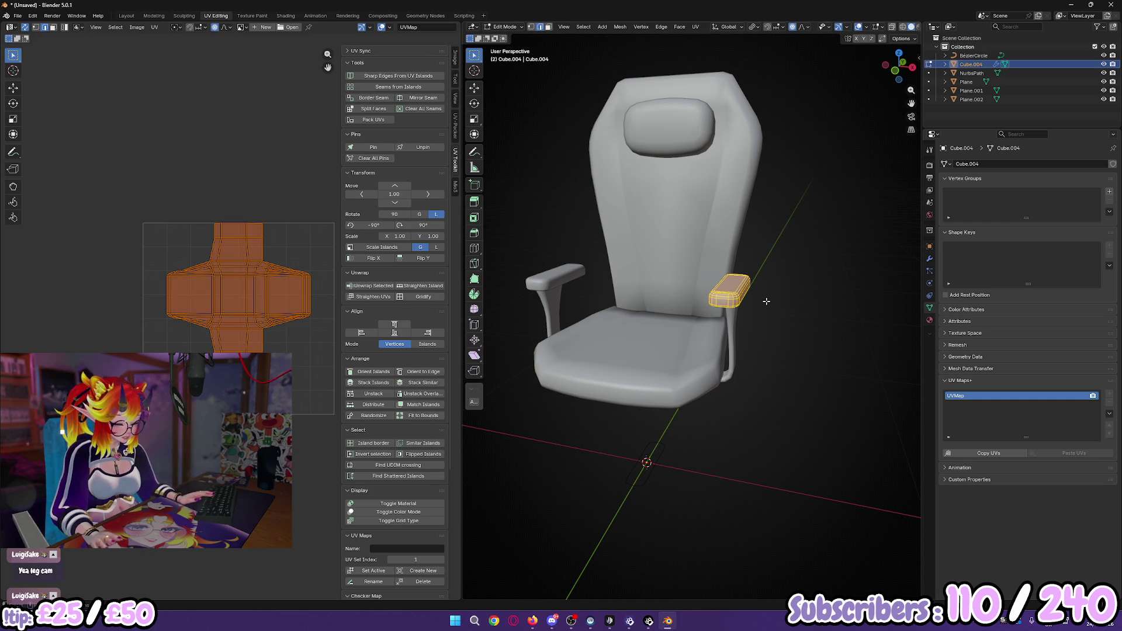
{"action": "key", "text": "u"}
{"action": "left_click", "coordinate": [730, 294]}
{"action": "scroll", "coordinate": [775, 321], "scroll_direction": "up", "scroll_amount": 3}
{"action": "middle_click_drag", "start_coordinate": [775, 321], "coordinate": [713, 297]}
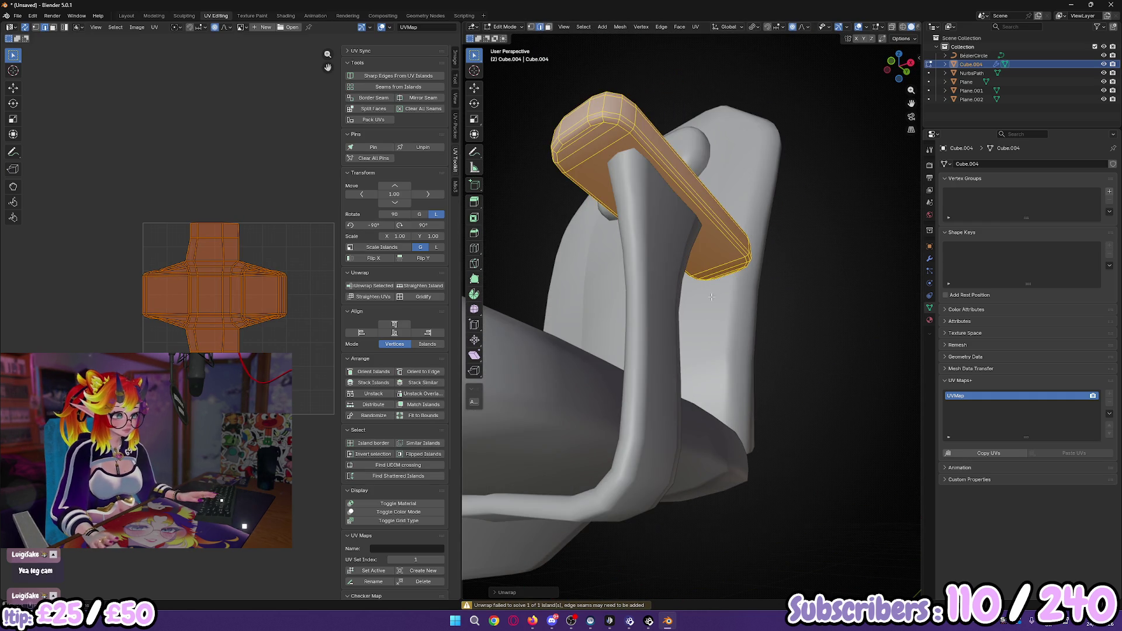
Step: Select edge loops along the armrest pad's top, sides and top end
{"action": "left_click", "coordinate": [657, 157], "text": "alt"}
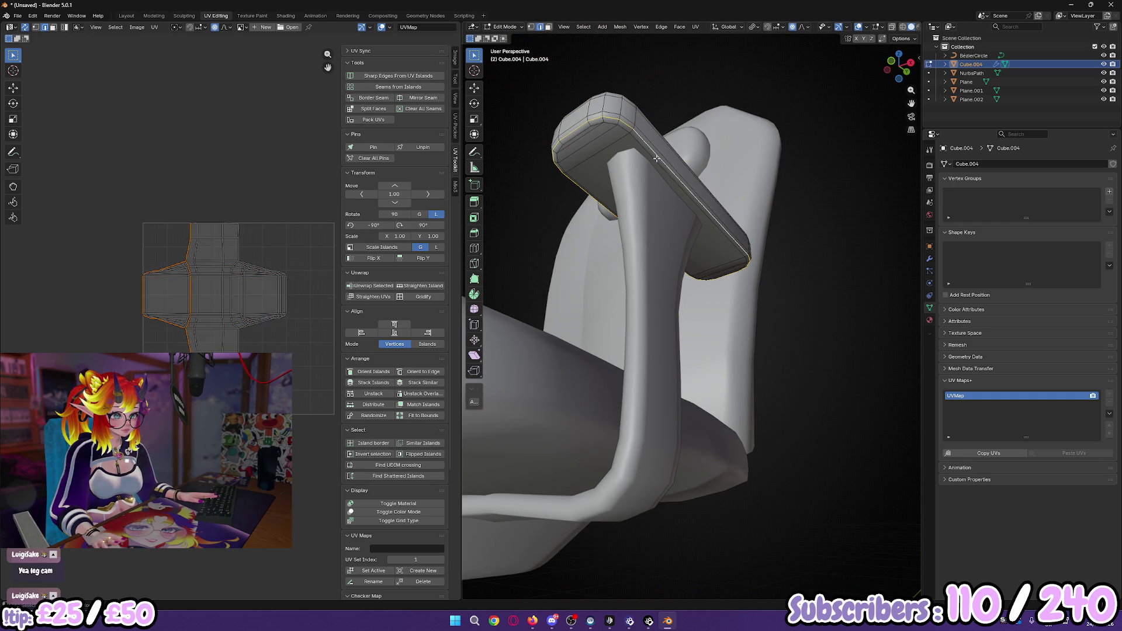
{"action": "left_click", "coordinate": [612, 108], "text": "alt"}
{"action": "left_click", "coordinate": [623, 108], "text": "alt"}
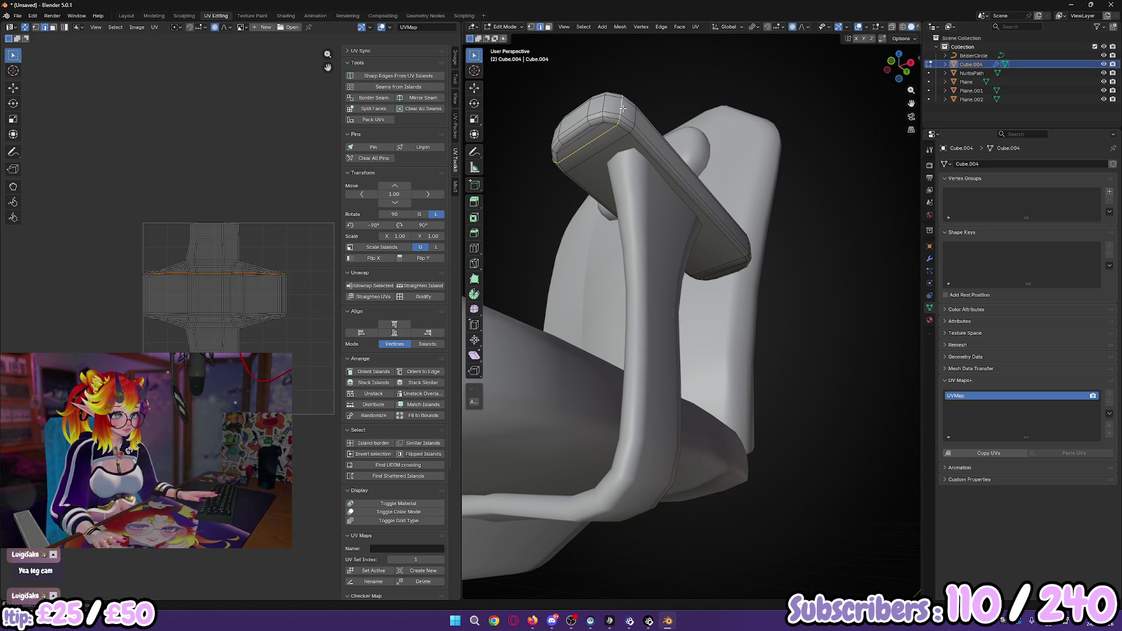
{"action": "left_click", "coordinate": [589, 111], "text": "alt"}
{"action": "left_click", "coordinate": [676, 176], "text": "alt"}
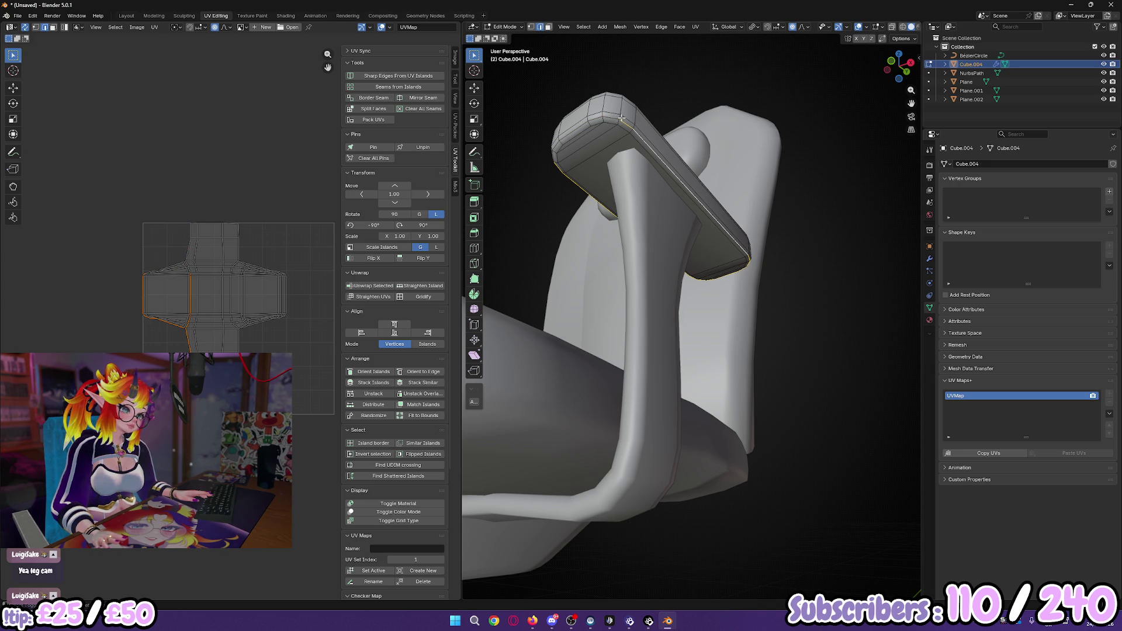
{"action": "mouse_move", "coordinate": [634, 125]}
{"action": "middle_mouse_down"}
{"action": "mouse_move", "coordinate": [578, 322]}
{"action": "mouse_move", "coordinate": [646, 333]}
{"action": "mouse_move", "coordinate": [738, 321]}
{"action": "mouse_move", "coordinate": [746, 287]}
{"action": "mouse_move", "coordinate": [730, 283]}
{"action": "mouse_move", "coordinate": [812, 243]}
{"action": "middle_mouse_up"}
{"action": "left_click", "coordinate": [578, 322], "text": "ctrl"}
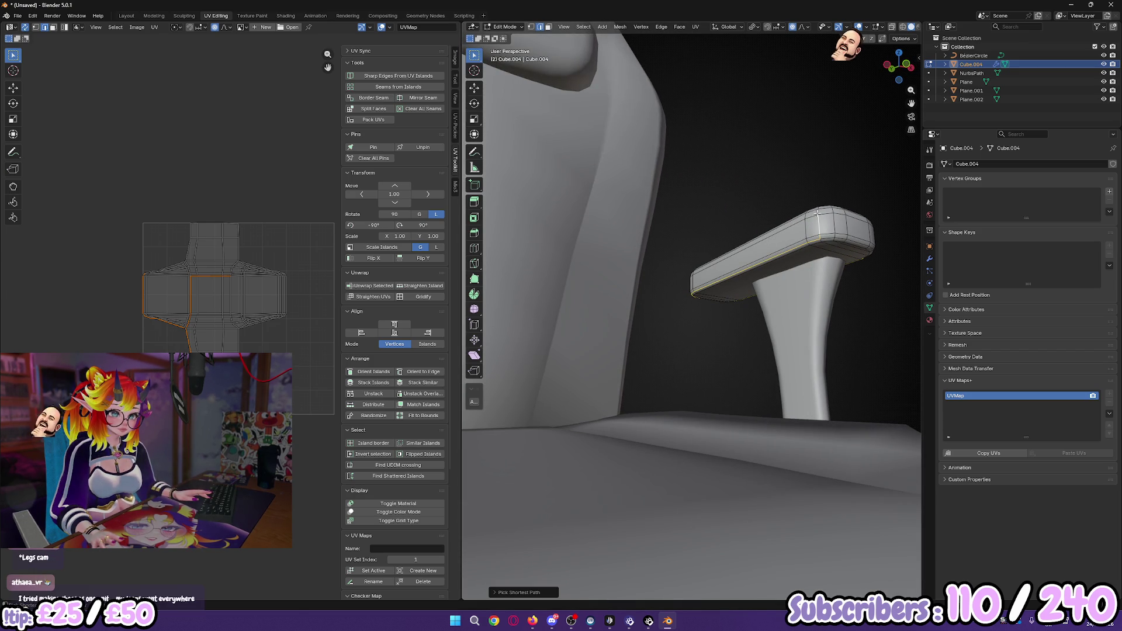
Step: Add a vertical edge and mark all selected armrest pad edges as seams
{"action": "middle_click_drag", "start_coordinate": [817, 213], "coordinate": [629, 286]}
{"action": "scroll", "coordinate": [629, 286], "scroll_direction": "up", "scroll_amount": 4}
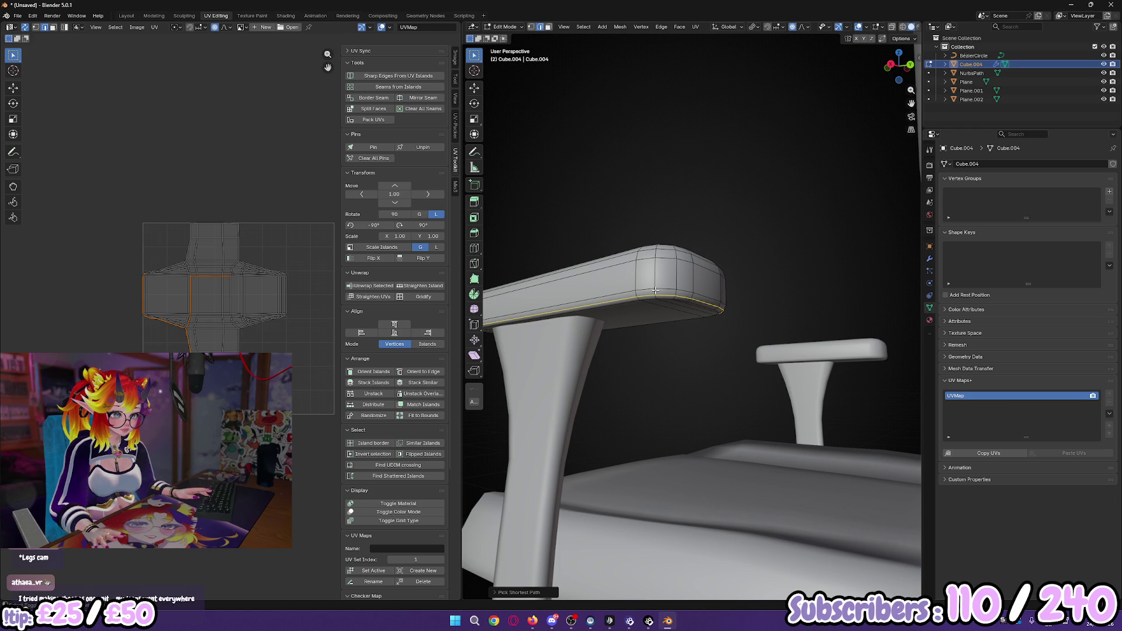
{"action": "mouse_move", "coordinate": [756, 281]}
{"action": "middle_mouse_down"}
{"action": "mouse_move", "coordinate": [593, 296]}
{"action": "mouse_move", "coordinate": [774, 273]}
{"action": "middle_mouse_up"}
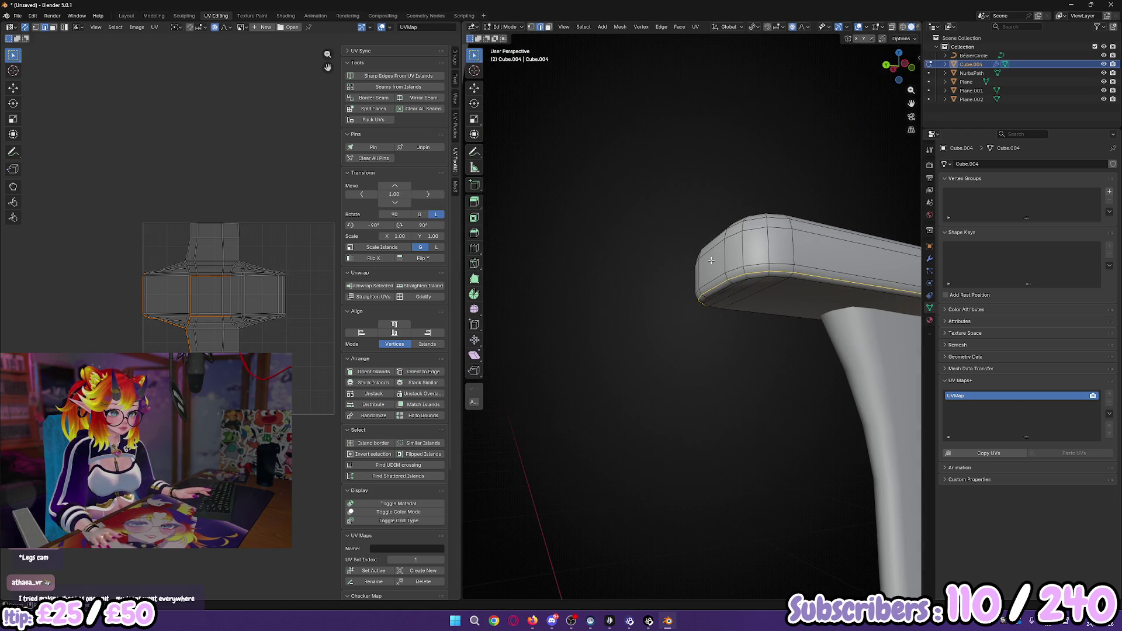
{"action": "left_click", "coordinate": [766, 252], "text": "shift"}
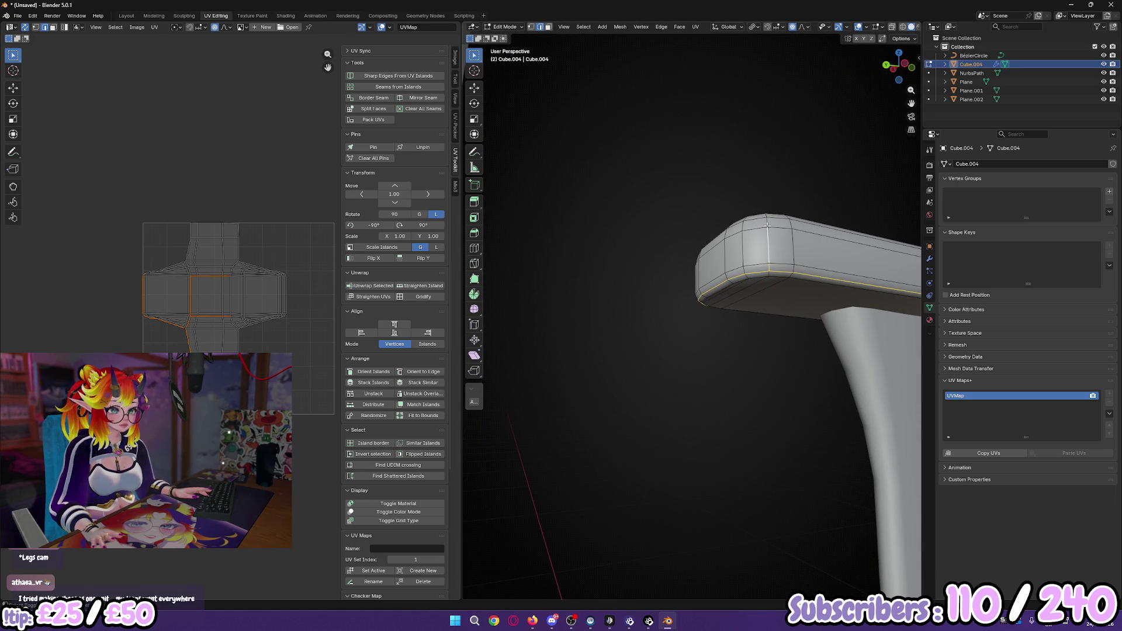
{"action": "right_click", "coordinate": [708, 314]}
{"action": "left_click", "coordinate": [707, 314]}
{"action": "mouse_move", "coordinate": [748, 306]}
{"action": "middle_mouse_down"}
{"action": "mouse_move", "coordinate": [776, 392]}
{"action": "mouse_move", "coordinate": [832, 388]}
{"action": "middle_mouse_up"}
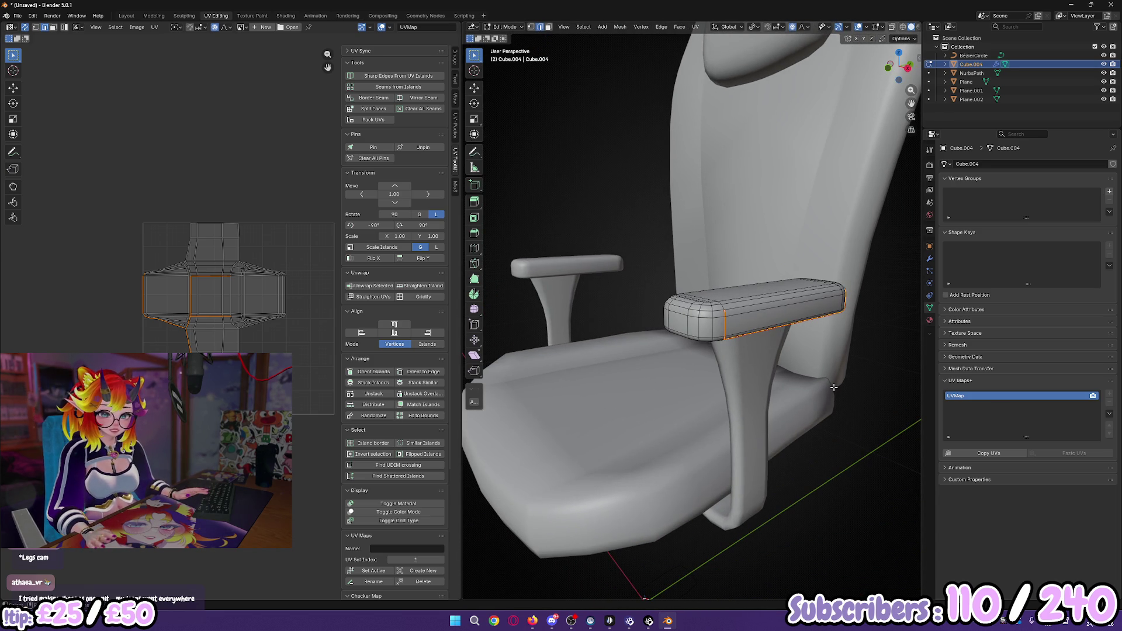
Step: Re-unwrap the armrest pad with its new seams and return to Object Mode
{"action": "middle_click_drag", "start_coordinate": [813, 386], "coordinate": [775, 420]}
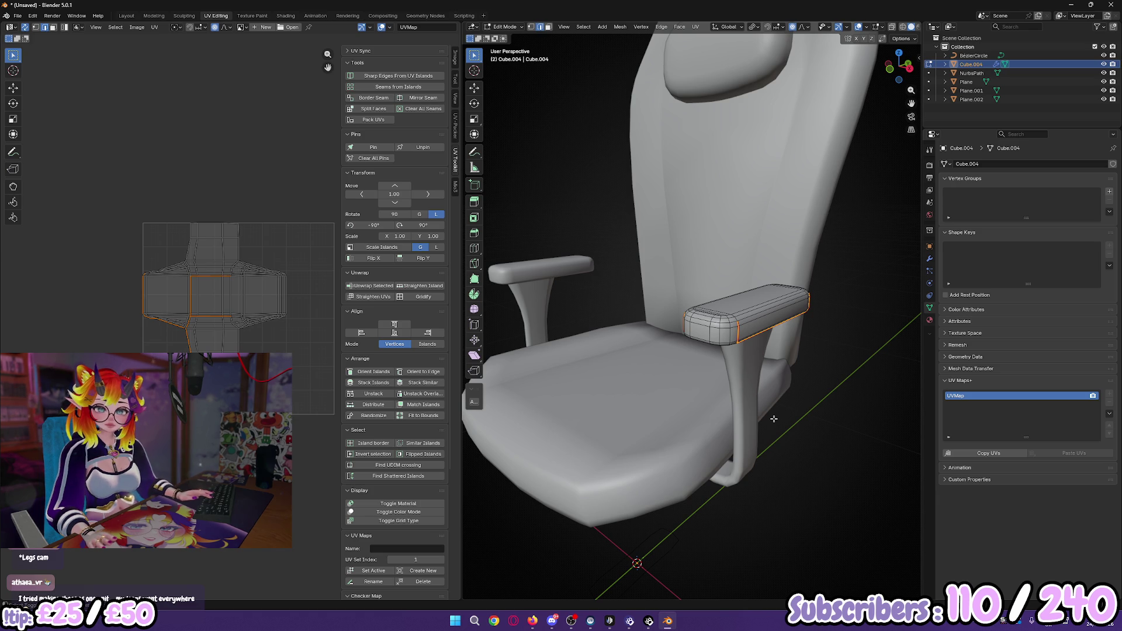
{"action": "middle_click_drag", "start_coordinate": [774, 418], "coordinate": [759, 412]}
{"action": "scroll", "coordinate": [222, 246], "scroll_direction": "down", "scroll_amount": 2}
{"action": "scroll", "coordinate": [752, 437], "scroll_direction": "up", "scroll_amount": 4}
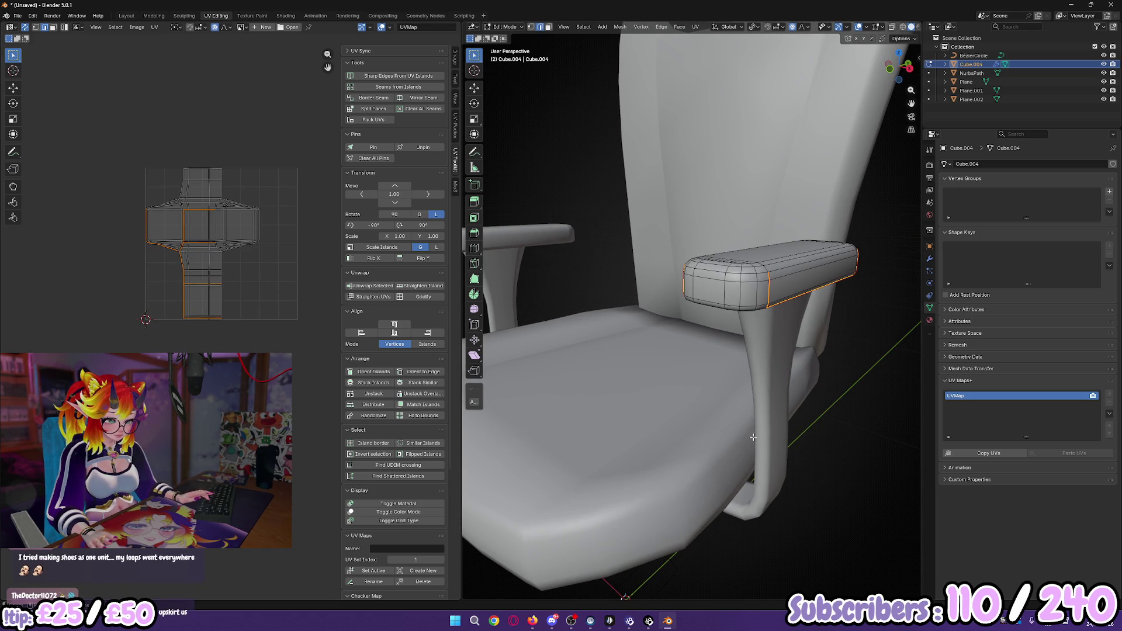
{"action": "key", "text": "a"}
{"action": "key", "text": "u"}
{"action": "left_click", "coordinate": [752, 438]}
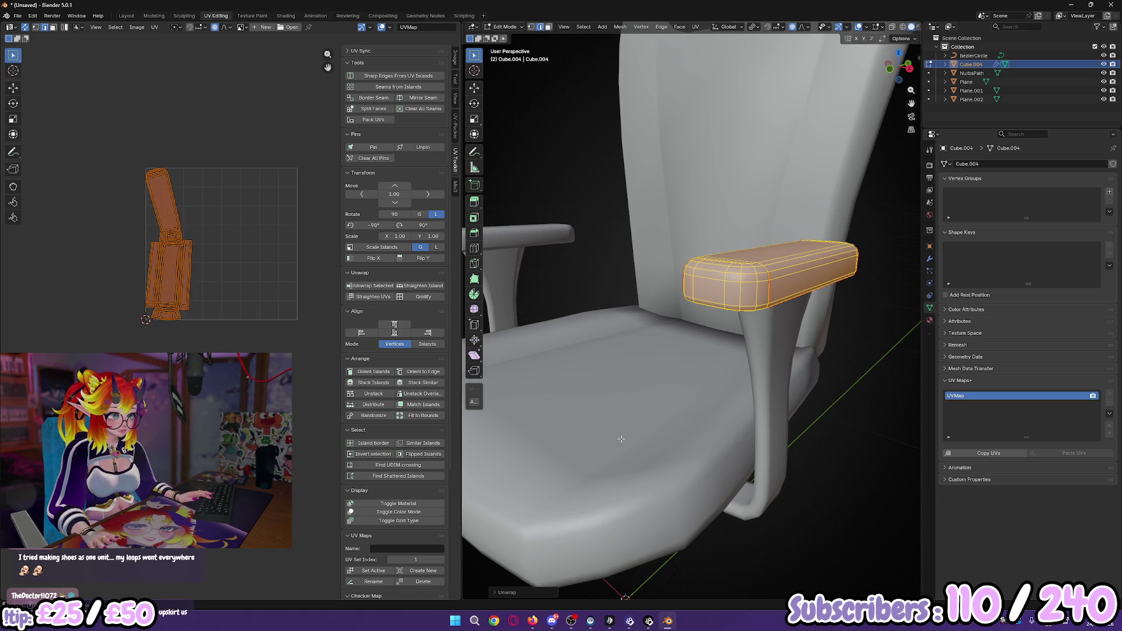
{"action": "middle_click_drag", "start_coordinate": [699, 438], "coordinate": [711, 410]}
{"action": "scroll", "coordinate": [711, 410], "scroll_direction": "down", "scroll_amount": 5}
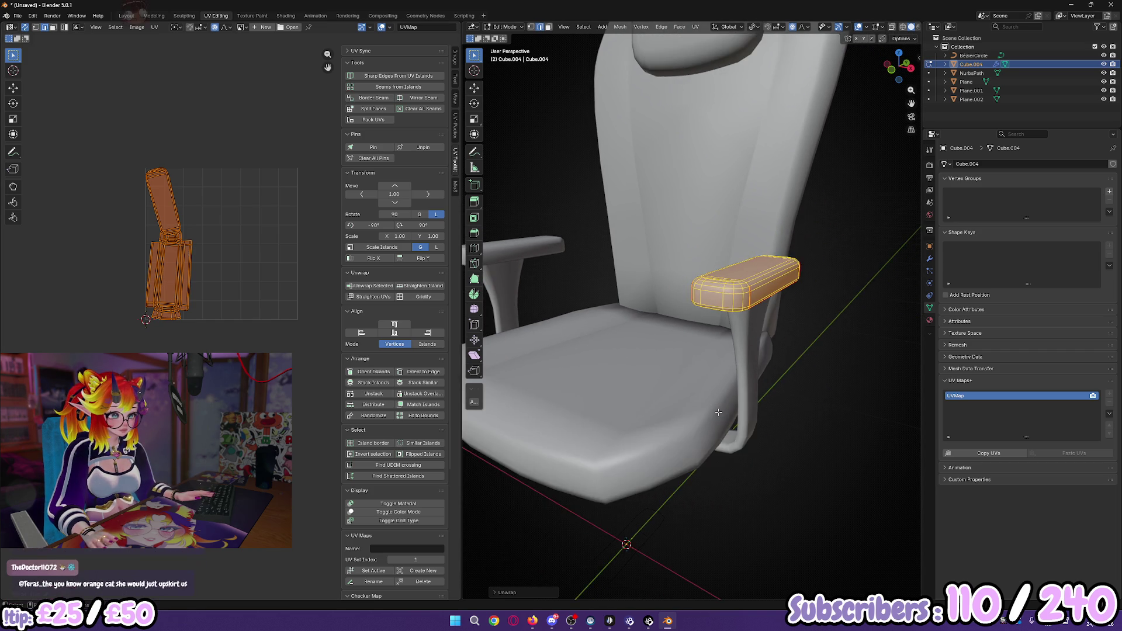
{"action": "key", "text": "Tab"}
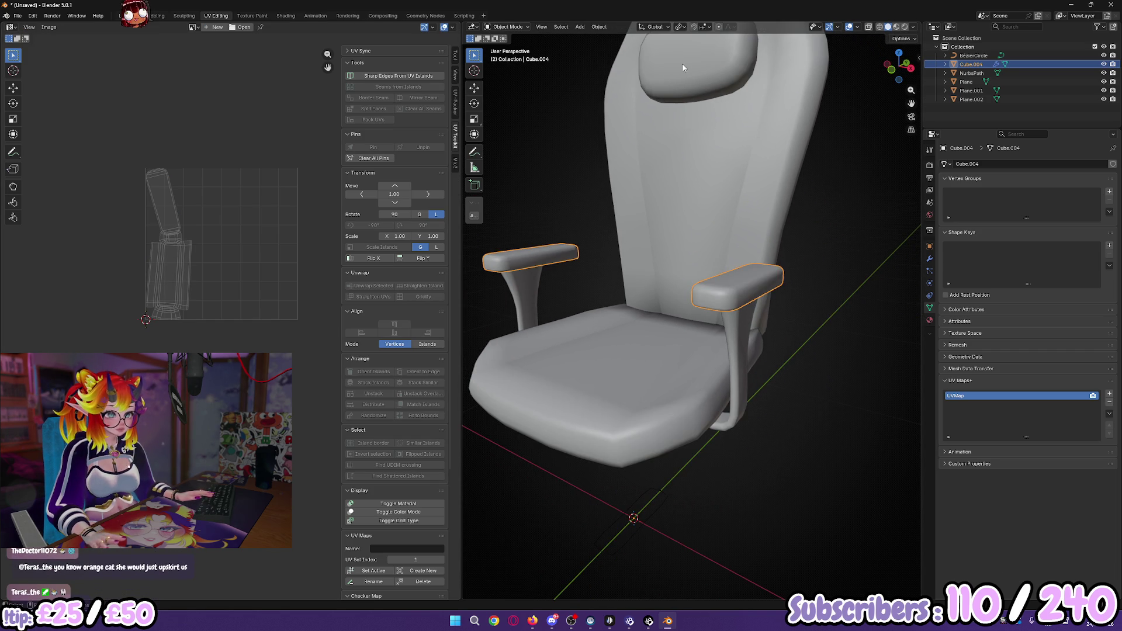
Step: Unwrap the headrest Plane.002
{"action": "left_click", "coordinate": [683, 68]}
{"action": "key", "text": "Tab"}
{"action": "key", "text": "u"}
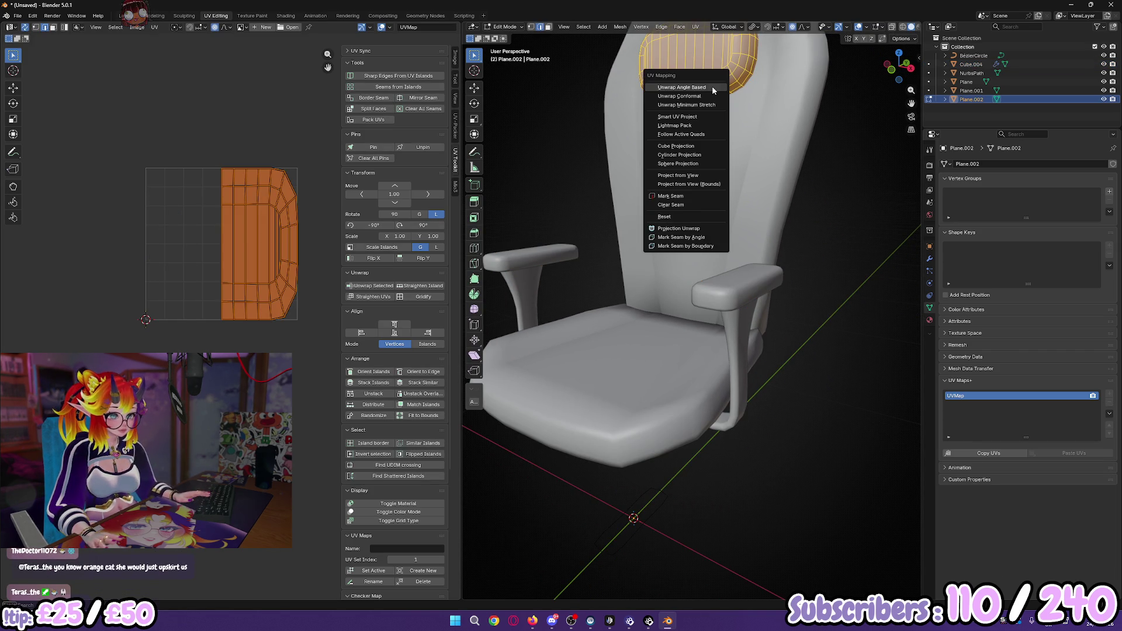
{"action": "left_click", "coordinate": [713, 88]}
{"action": "key", "text": "Tab"}
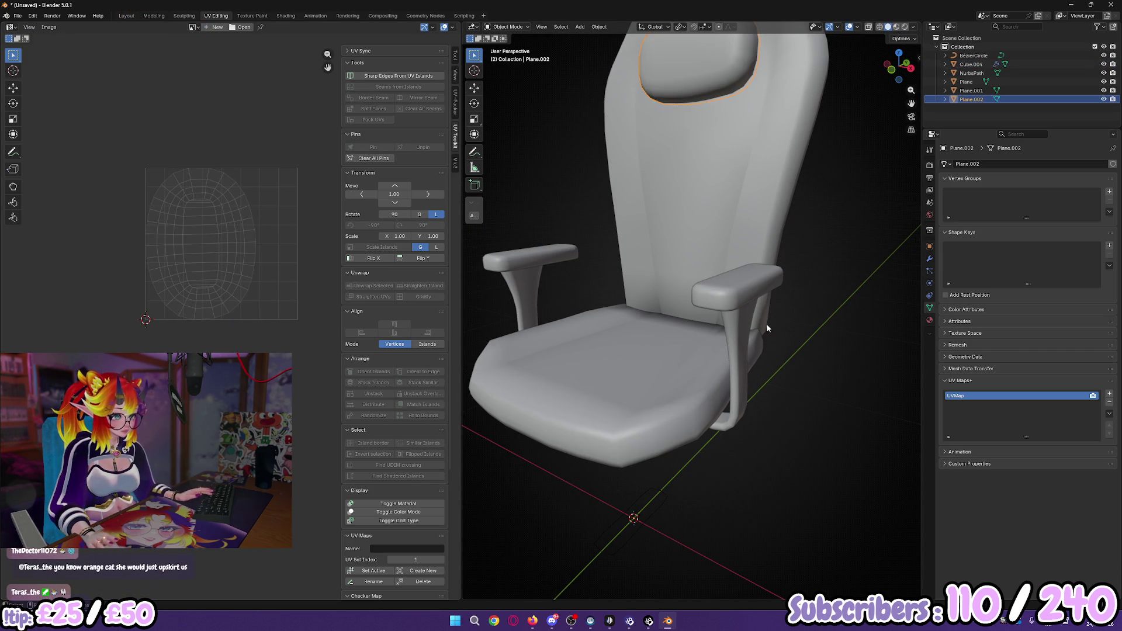
Step: Select the armrest frame and edit its mesh, framed in view
{"action": "left_click", "coordinate": [710, 194]}
{"action": "left_click", "coordinate": [679, 71]}
{"action": "left_click", "coordinate": [704, 298], "text": "shift"}
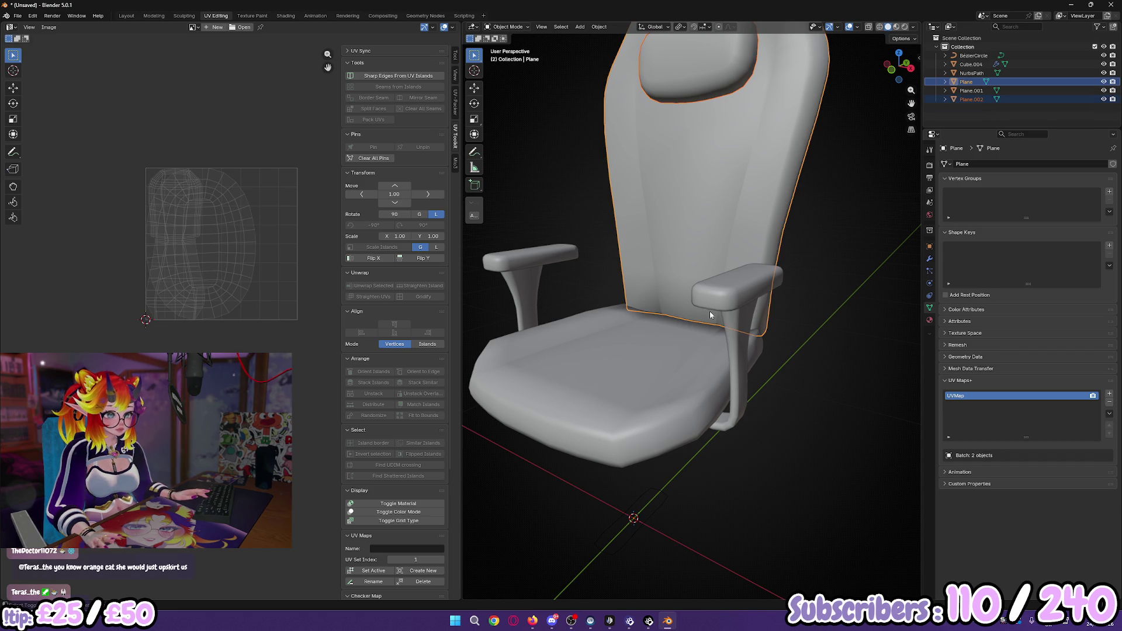
{"action": "left_click", "coordinate": [742, 335]}
{"action": "key", "text": "Tab"}
{"action": "key", "text": "KP_Decimal"}
{"action": "key", "text": "alt+z"}
{"action": "mouse_move", "coordinate": [759, 356]}
{"action": "middle_mouse_down"}
{"action": "mouse_move", "coordinate": [603, 343]}
{"action": "mouse_move", "coordinate": [556, 376]}
{"action": "mouse_move", "coordinate": [596, 310]}
{"action": "middle_mouse_up"}
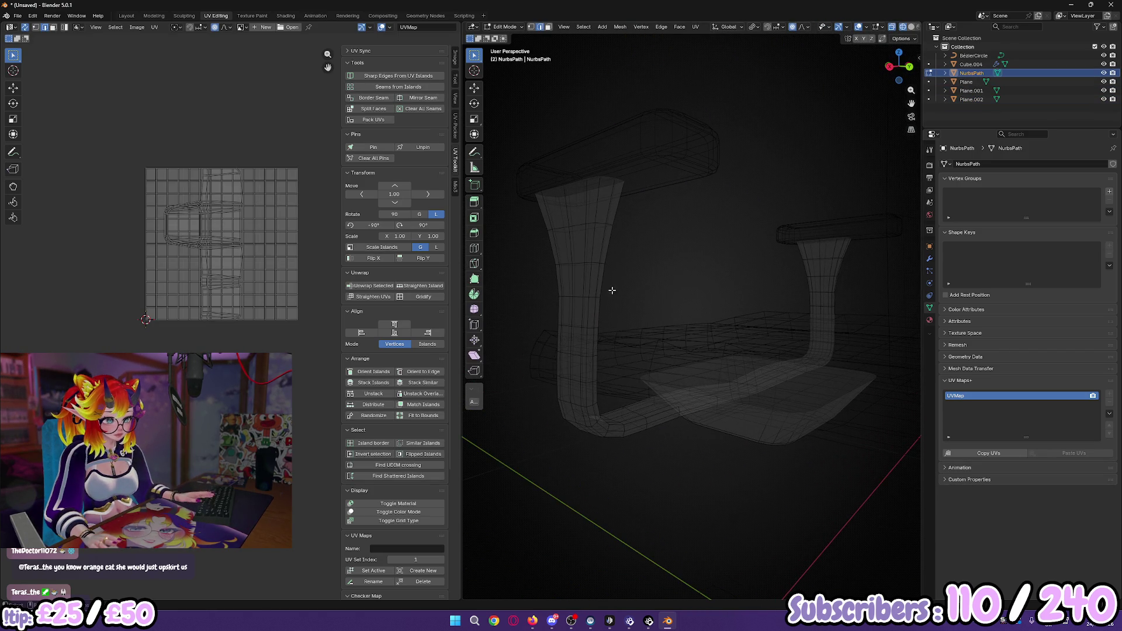
Step: Mark an edge loop on the armrest frame as a seam and unwrap it angle-based
{"action": "left_click", "coordinate": [603, 245], "text": "alt"}
{"action": "right_click", "coordinate": [672, 295]}
{"action": "left_click", "coordinate": [673, 297]}
{"action": "mouse_move", "coordinate": [674, 296]}
{"action": "middle_mouse_down"}
{"action": "mouse_move", "coordinate": [706, 367]}
{"action": "mouse_move", "coordinate": [769, 365]}
{"action": "middle_mouse_up"}
{"action": "key", "text": "a"}
{"action": "key", "text": "u"}
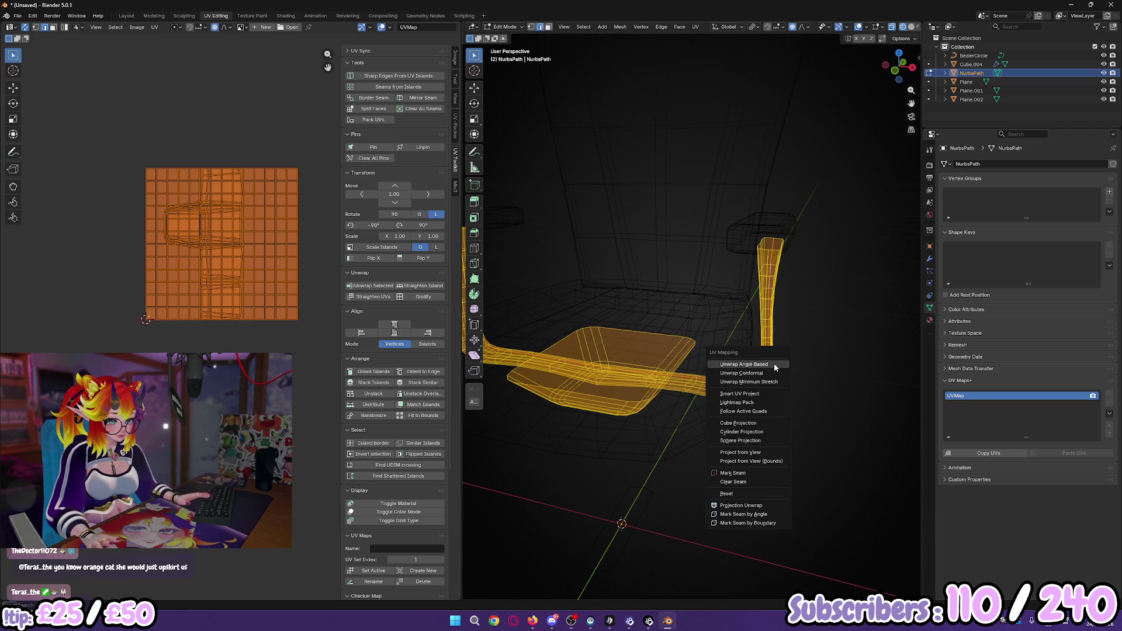
{"action": "left_click", "coordinate": [777, 367]}
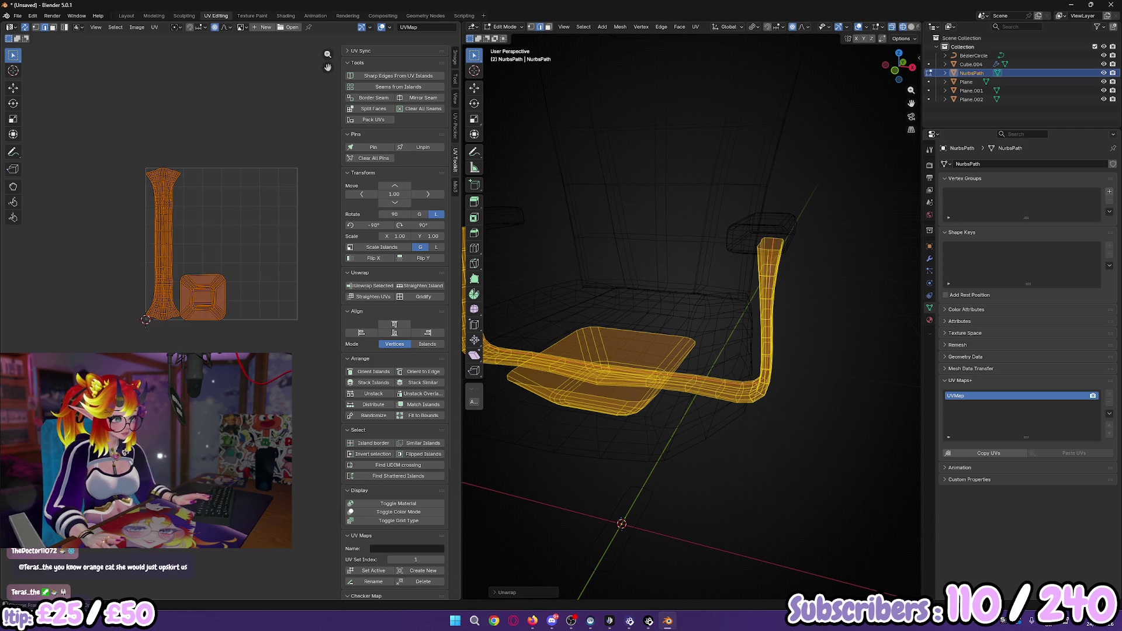
Step: Unwrap the seat, armrest pads, backrest and frame together angle-based, then view the pads' modifiers
{"action": "key", "text": "Tab"}
{"action": "left_click", "coordinate": [631, 351], "text": "shift"}
{"action": "left_click", "coordinate": [754, 260], "text": "shift"}
{"action": "left_click", "coordinate": [743, 251], "text": "shift"}
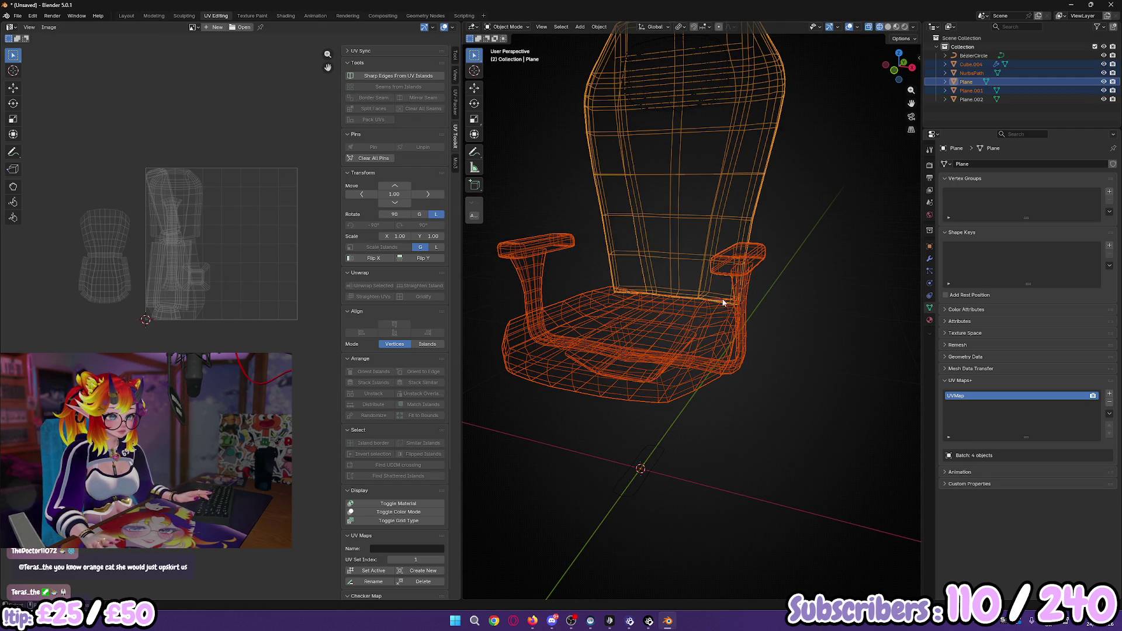
{"action": "middle_click_drag", "start_coordinate": [730, 292], "coordinate": [713, 331]}
{"action": "key", "text": "Tab"}
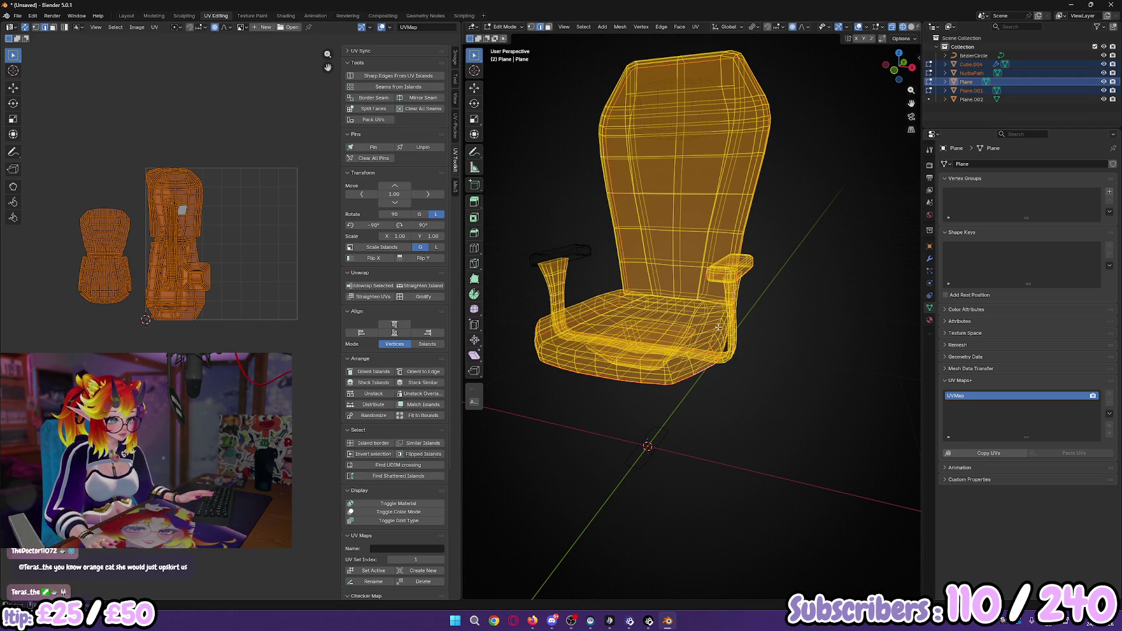
{"action": "key", "text": "u"}
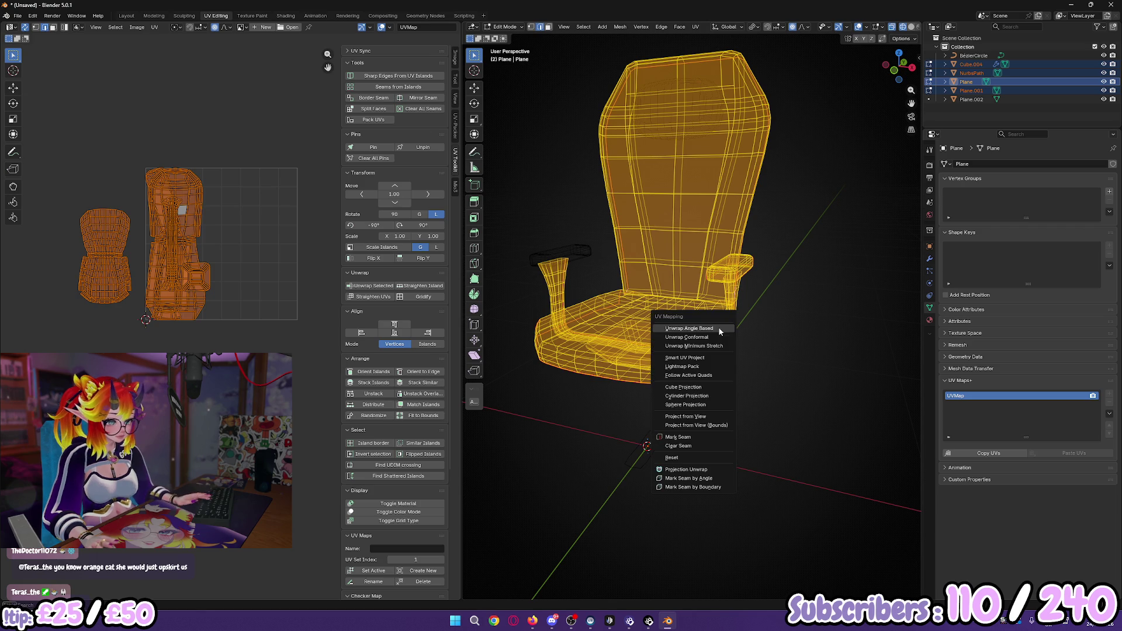
{"action": "left_click", "coordinate": [720, 327]}
{"action": "scroll", "coordinate": [789, 266], "scroll_direction": "up", "scroll_amount": 3}
{"action": "key", "text": "Tab"}
{"action": "left_click", "coordinate": [739, 261]}
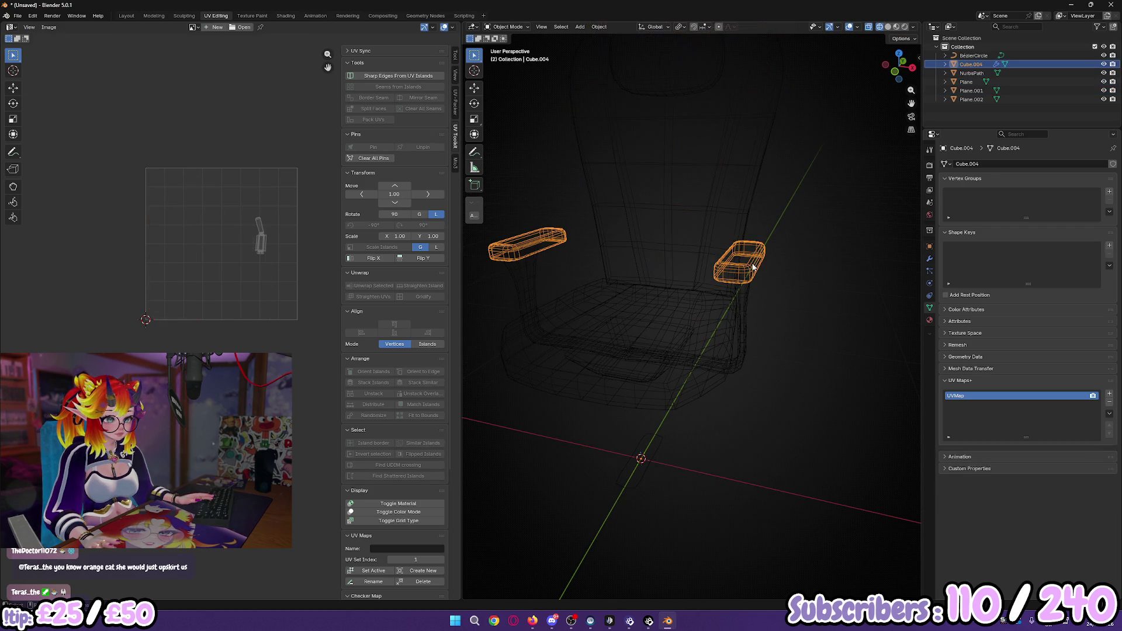
{"action": "left_click", "coordinate": [931, 258]}
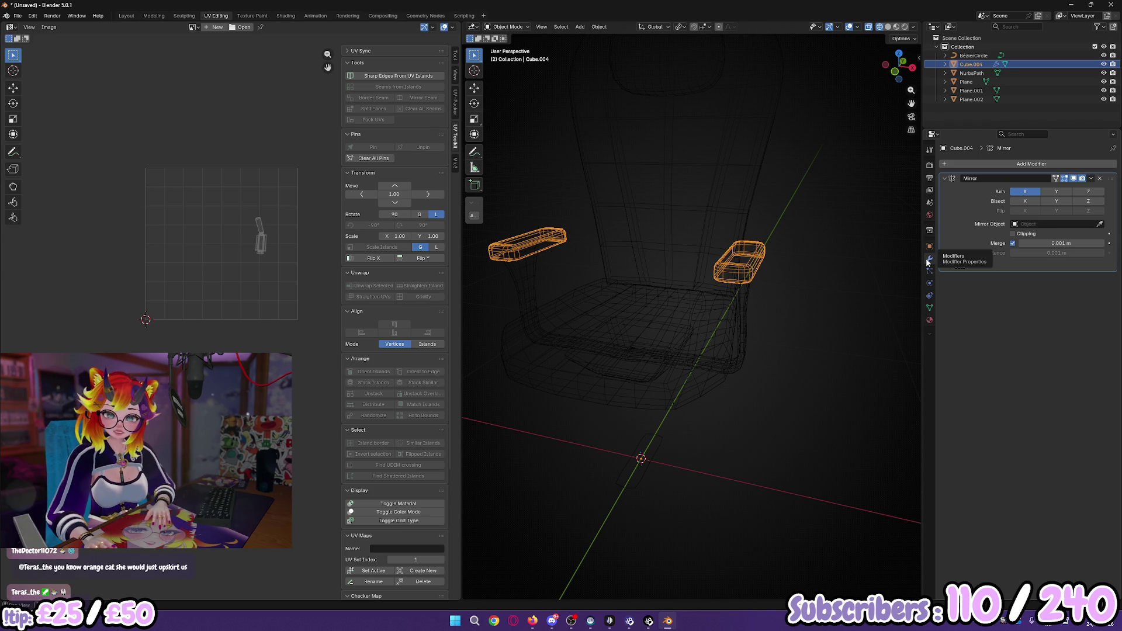
Step: Apply the armrest pads' Mirror modifier, leaving both pads as real geometry
{"action": "middle_click_drag", "start_coordinate": [771, 312], "coordinate": [784, 316]}
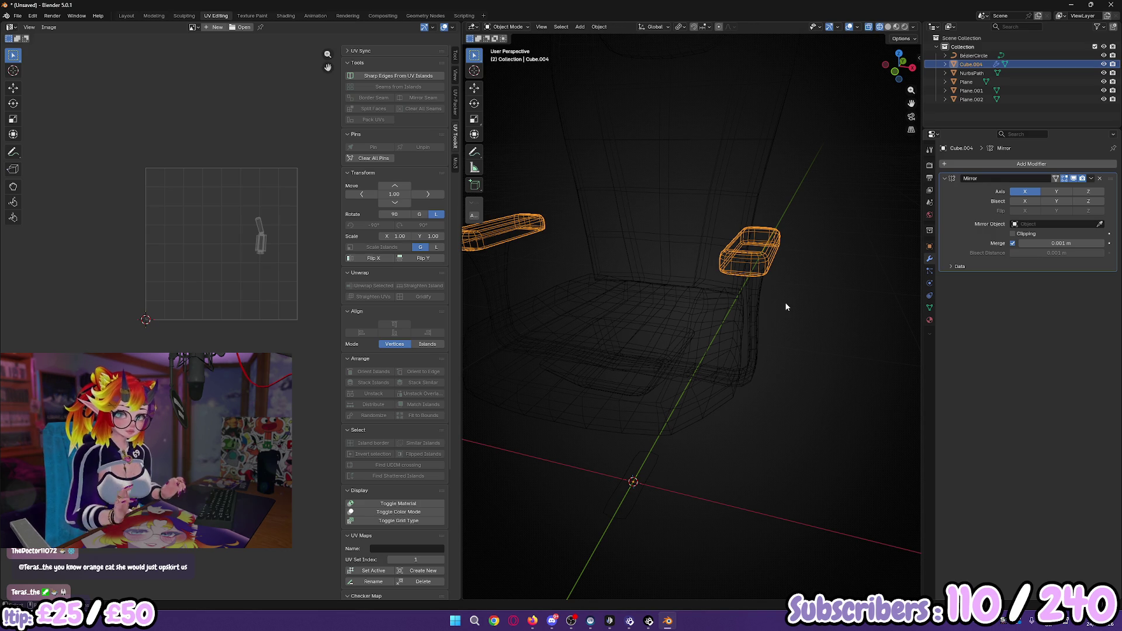
{"action": "left_click", "coordinate": [1091, 178]}
{"action": "left_click", "coordinate": [1065, 186]}
{"action": "mouse_move", "coordinate": [865, 251]}
{"action": "middle_mouse_down"}
{"action": "mouse_move", "coordinate": [801, 268]}
{"action": "mouse_move", "coordinate": [784, 291]}
{"action": "mouse_move", "coordinate": [797, 289]}
{"action": "middle_mouse_up"}
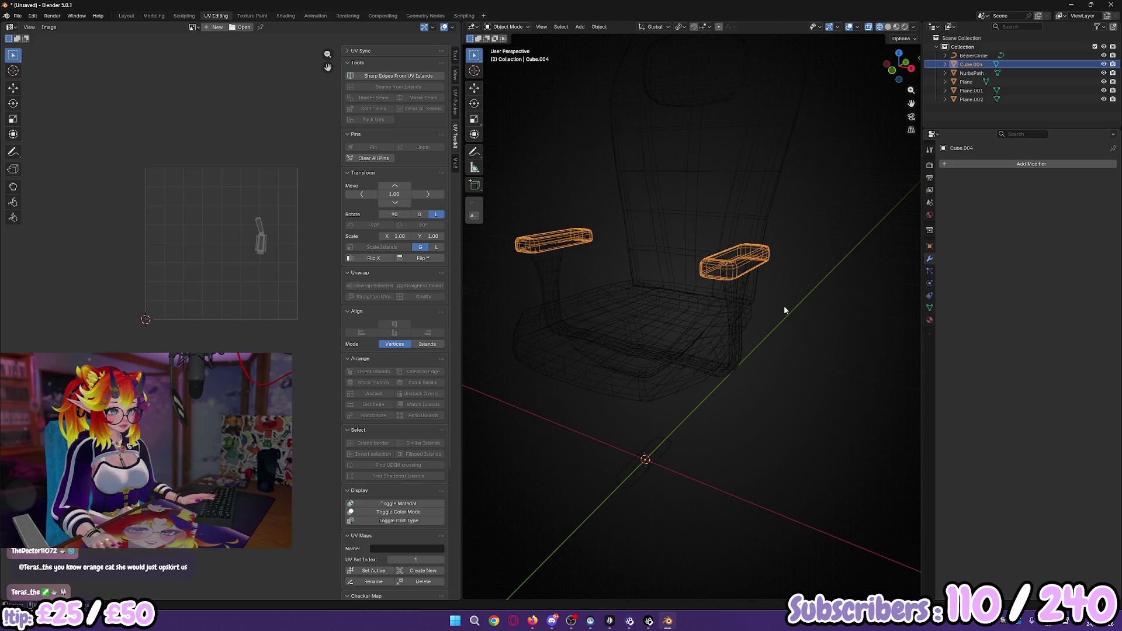
Step: Delete the stray Bezier circle from the scene
{"action": "key", "text": "a"}
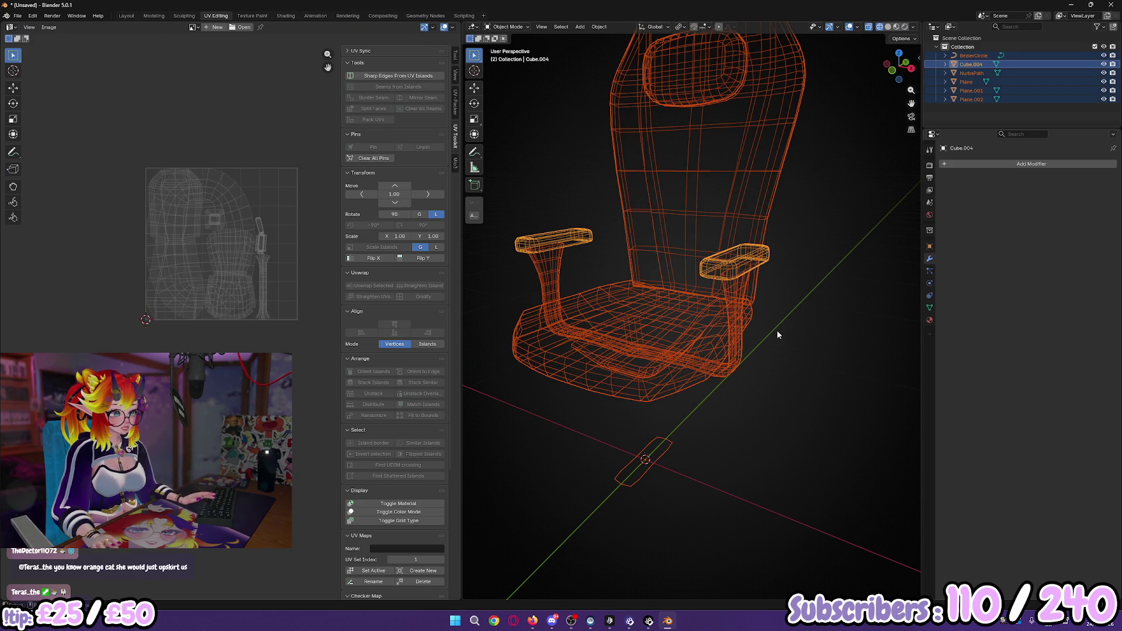
{"action": "key", "text": "Tab"}
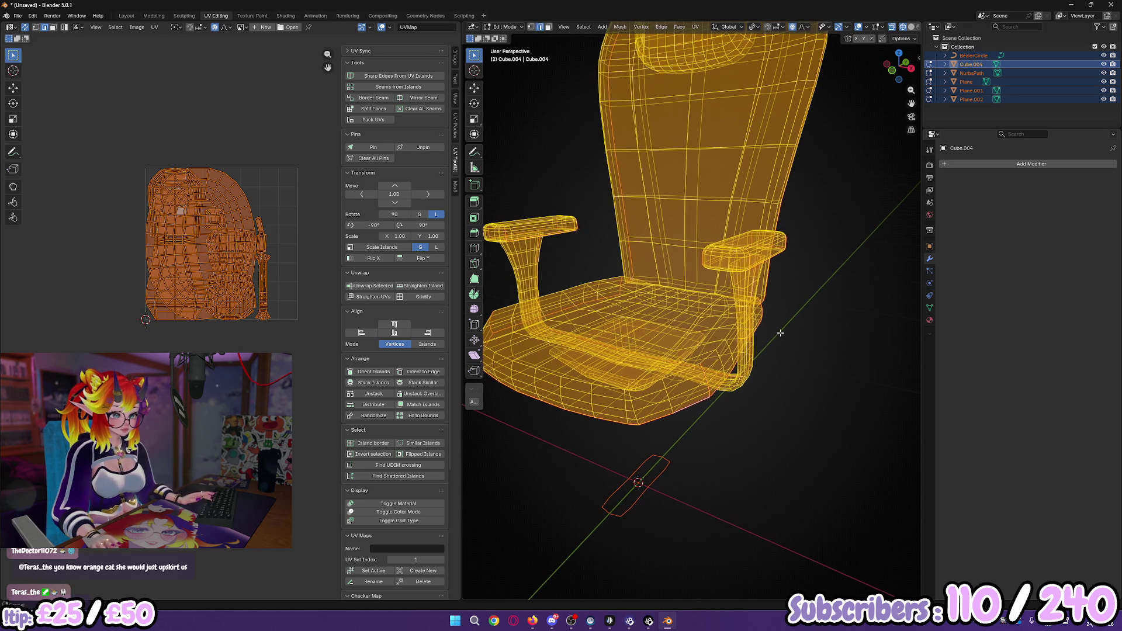
{"action": "key", "text": "Tab"}
{"action": "left_click", "coordinate": [661, 482]}
{"action": "key", "text": "Delete"}
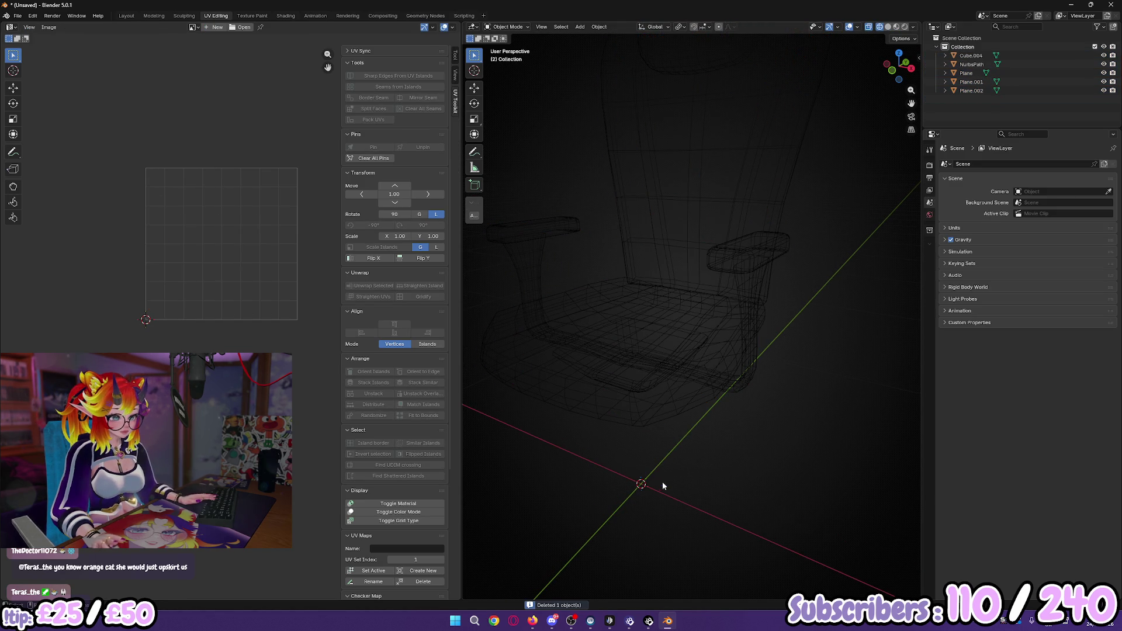
Step: Unwrap all chair parts together angle-based and enlarge the UV editor to full screen
{"action": "key", "text": "a"}
{"action": "scroll", "coordinate": [208, 343], "scroll_direction": "up", "scroll_amount": 1}
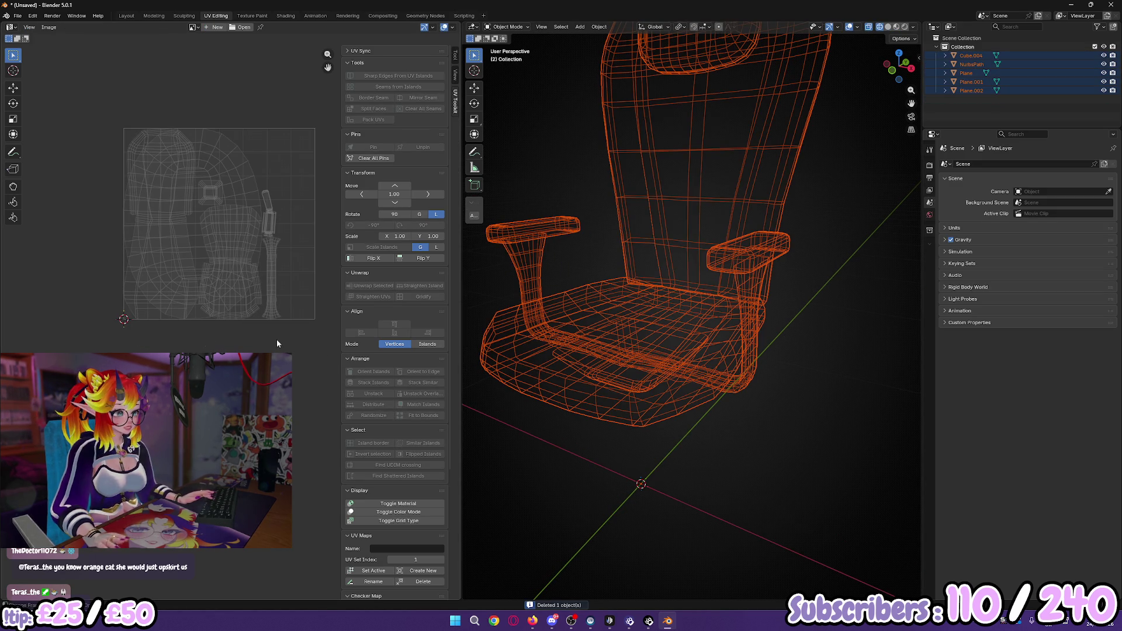
{"action": "key", "text": "KP_Decimal"}
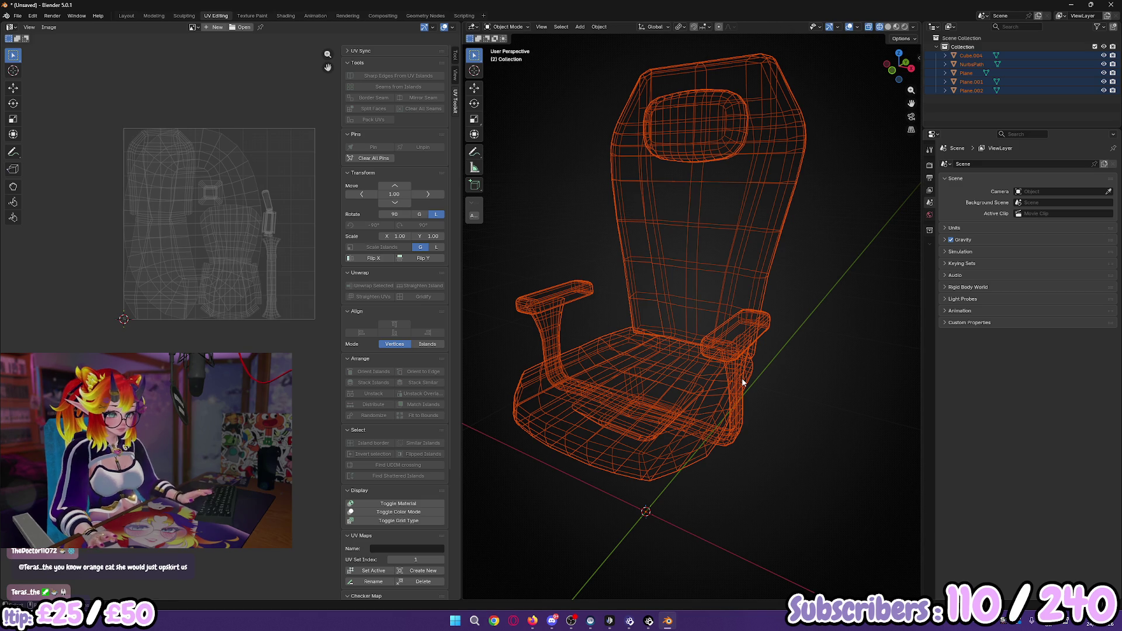
{"action": "mouse_move", "coordinate": [764, 383]}
{"action": "middle_mouse_down"}
{"action": "mouse_move", "coordinate": [771, 376]}
{"action": "mouse_move", "coordinate": [759, 370]}
{"action": "mouse_move", "coordinate": [746, 393]}
{"action": "middle_mouse_up"}
{"action": "key", "text": "alt+a"}
{"action": "left_click", "coordinate": [746, 393]}
{"action": "key", "text": "a"}
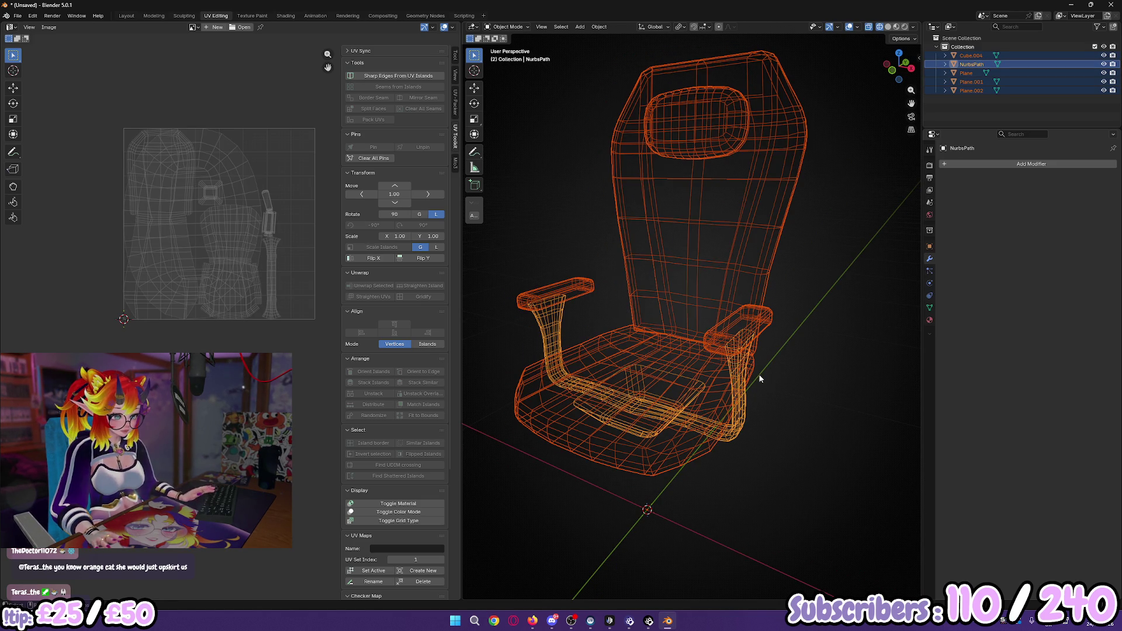
{"action": "key", "text": "Tab"}
{"action": "key", "text": "u"}
{"action": "left_click", "coordinate": [758, 376]}
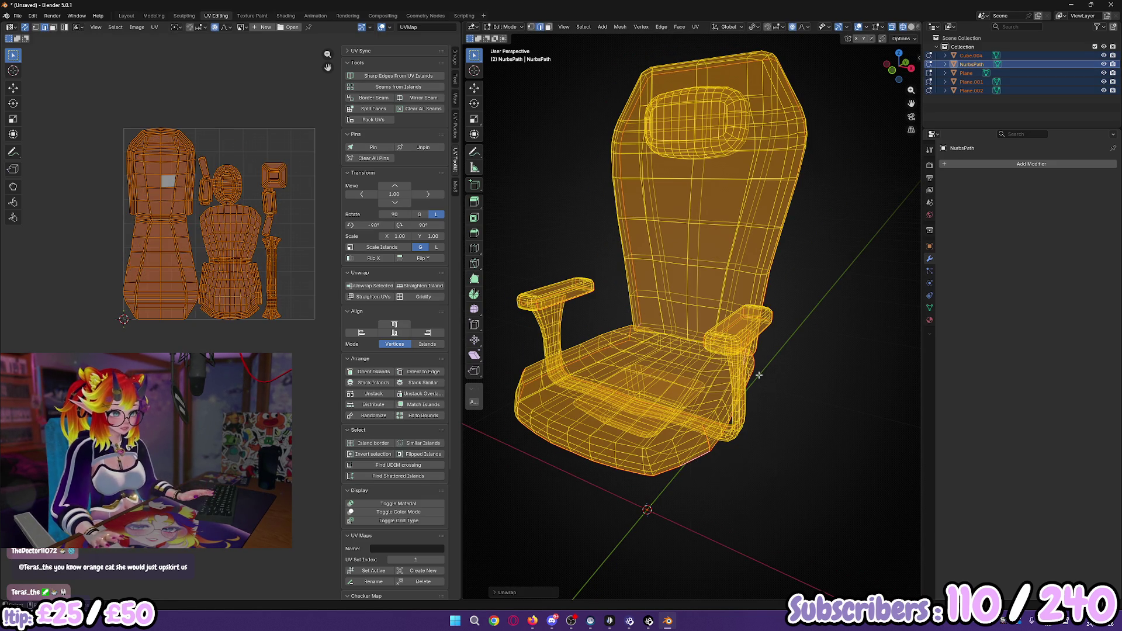
{"action": "key", "text": "ctrl+space"}
{"action": "scroll", "coordinate": [662, 276], "scroll_direction": "up", "scroll_amount": 3}
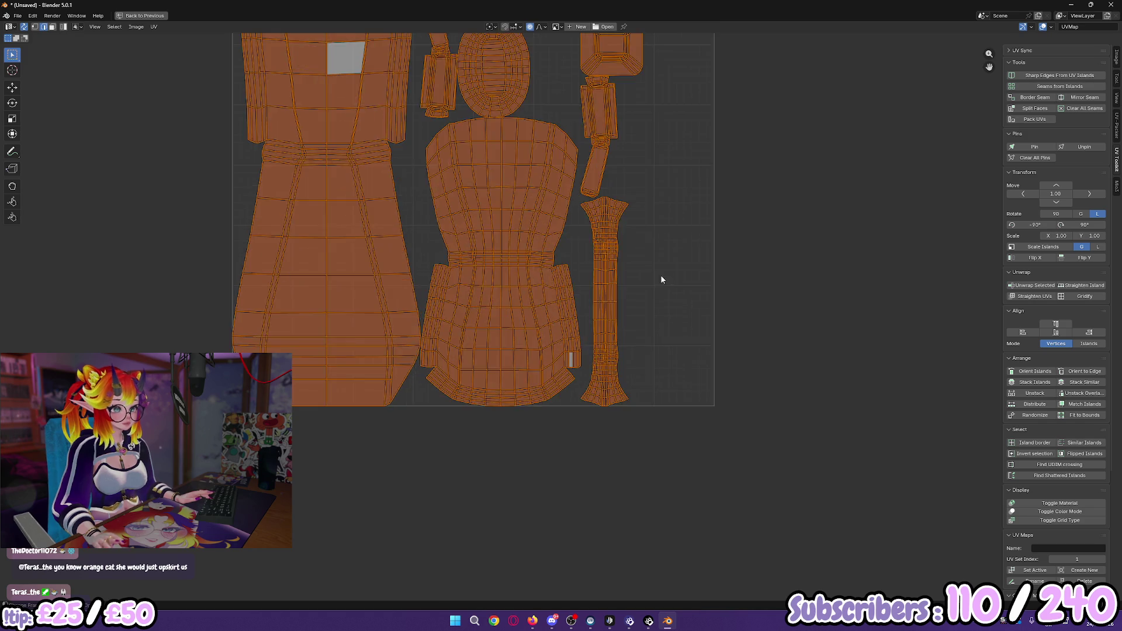
Step: Select both arm UV islands and try Stack Similar from the UV Toolkit
{"action": "key", "text": "Home"}
{"action": "key", "text": "alt+a"}
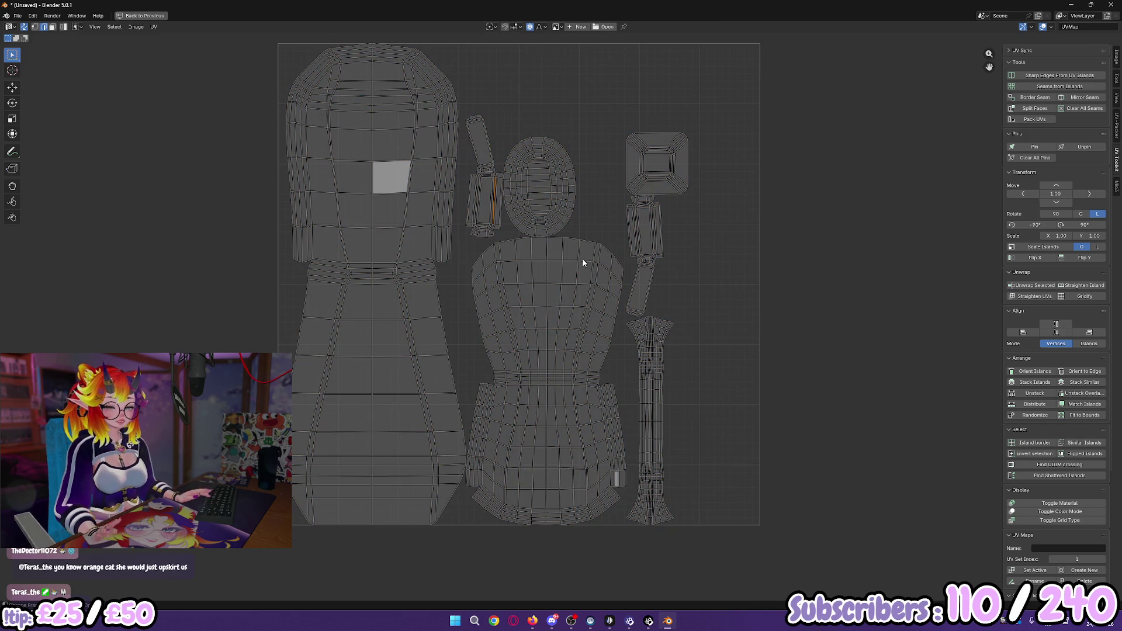
{"action": "key", "text": "ctrl+l"}
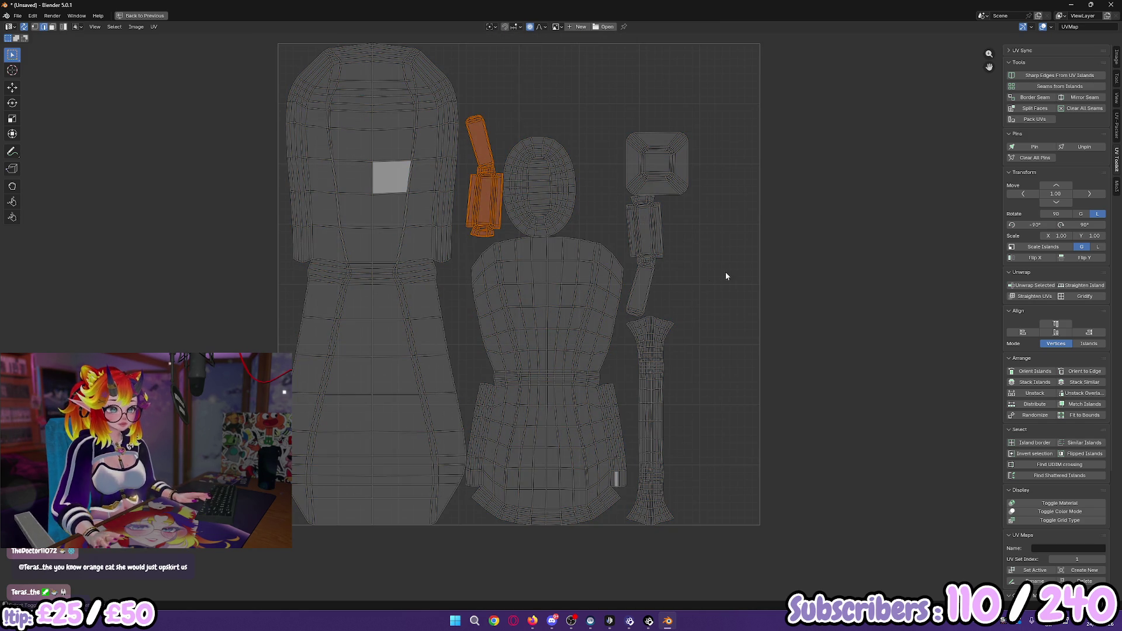
{"action": "key", "text": "ctrl+l"}
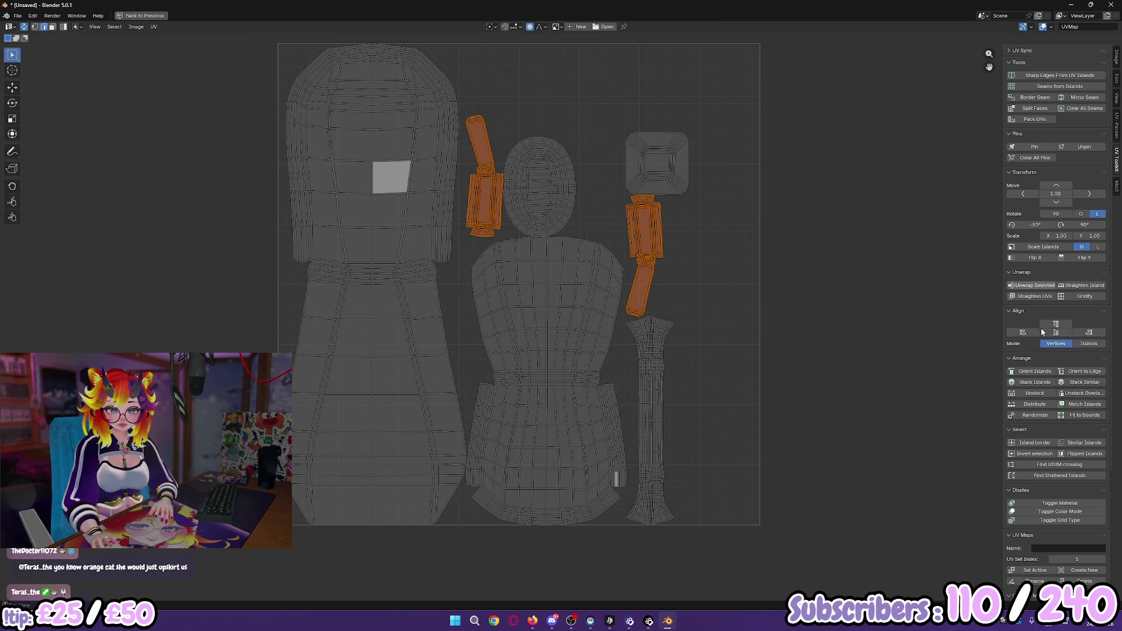
{"action": "left_click", "coordinate": [1116, 187]}
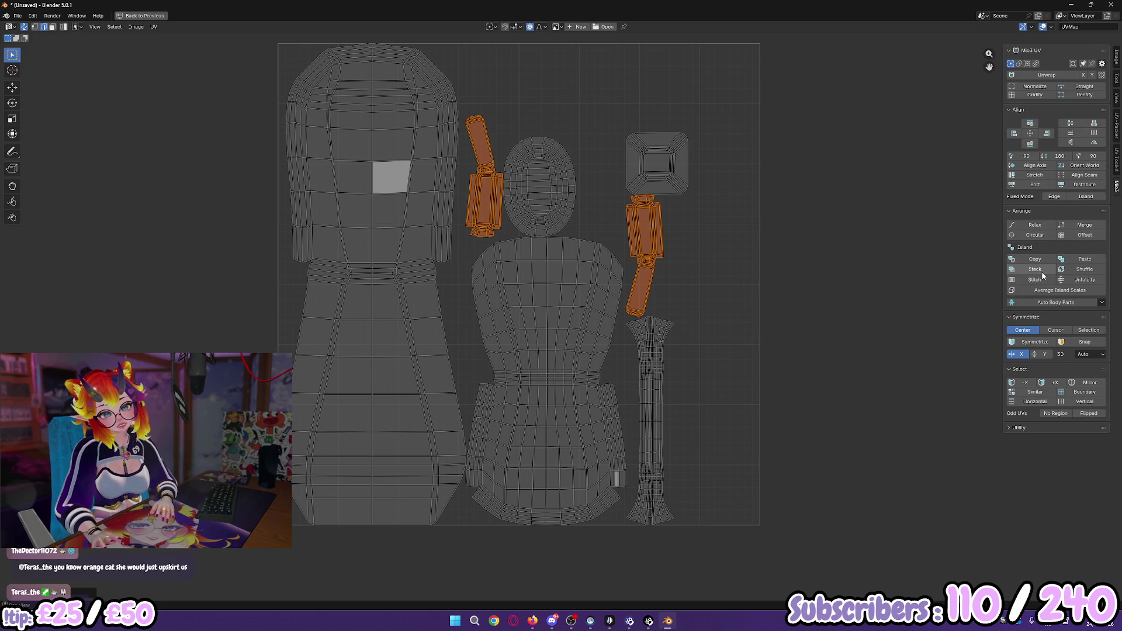
{"action": "left_click", "coordinate": [1116, 159]}
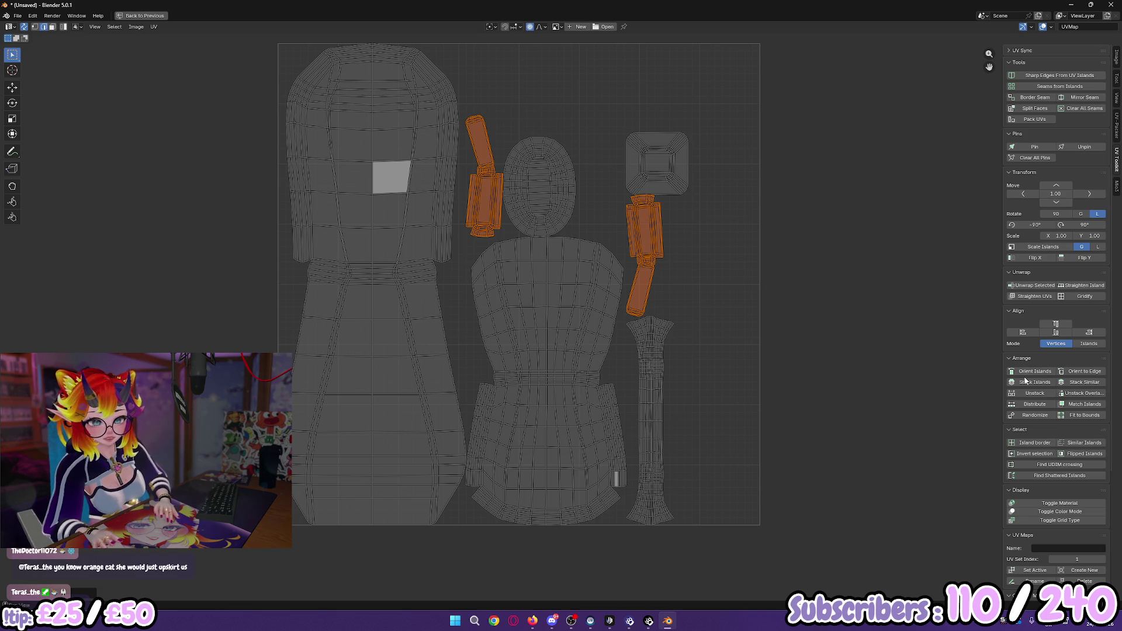
{"action": "left_click", "coordinate": [1080, 383]}
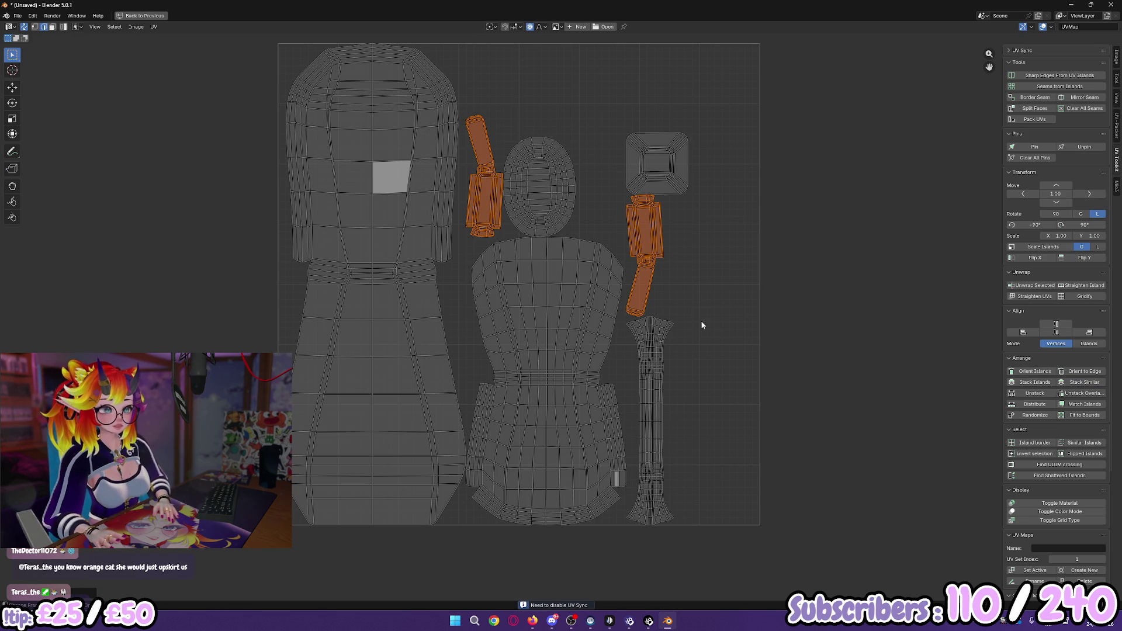
{"action": "left_click", "coordinate": [734, 270]}
Step: Reselect the arm islands, restore the split layout, and pick an edge on the right armrest pad
{"action": "left_click", "coordinate": [478, 200]}
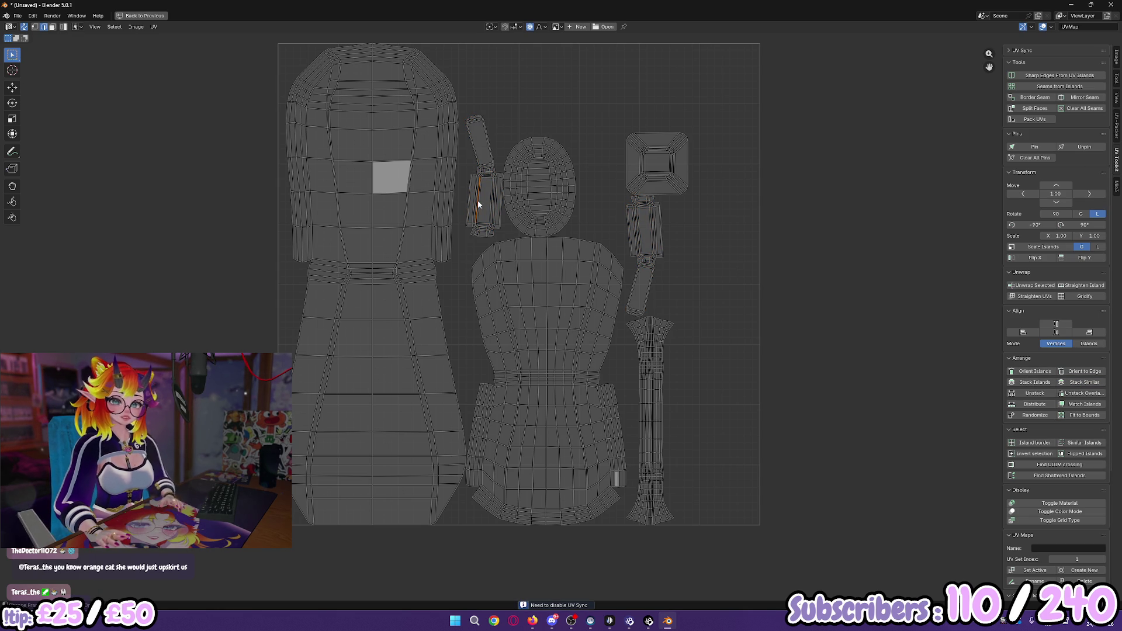
{"action": "key", "text": "ctrl+l"}
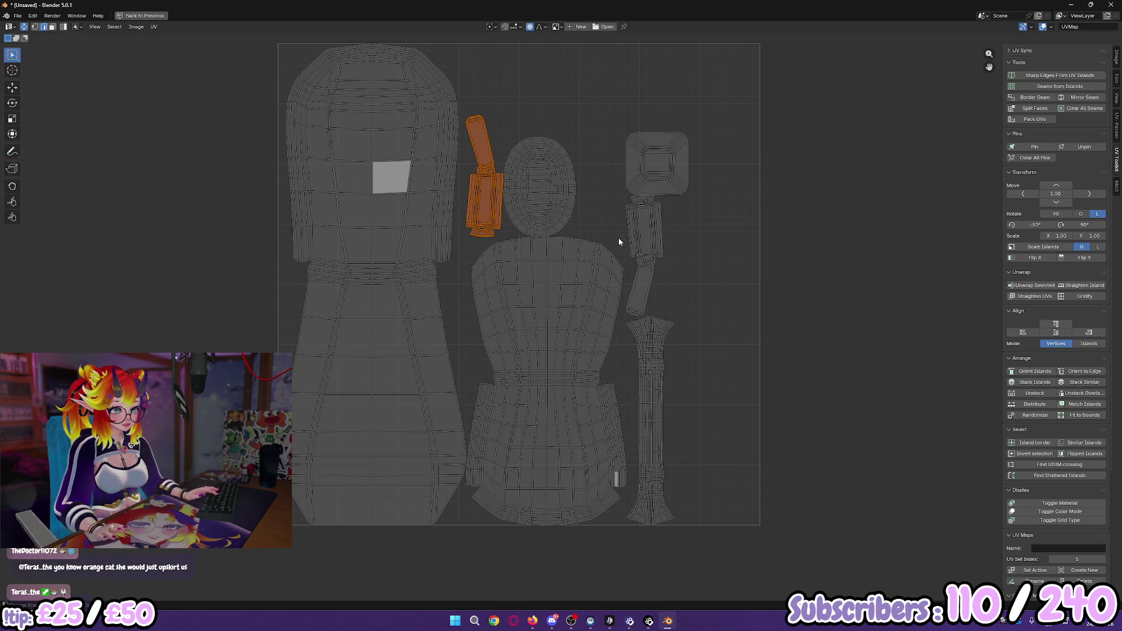
{"action": "key", "text": "ctrl+space"}
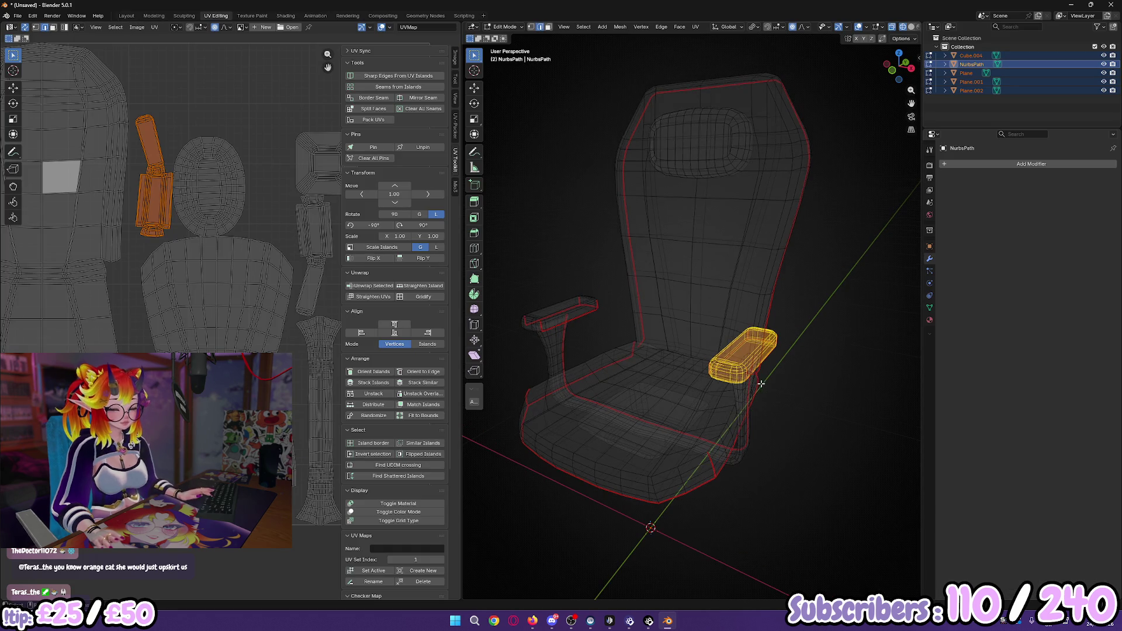
{"action": "key", "text": "Tab"}
{"action": "key", "text": "Tab"}
{"action": "left_click", "coordinate": [799, 354]}
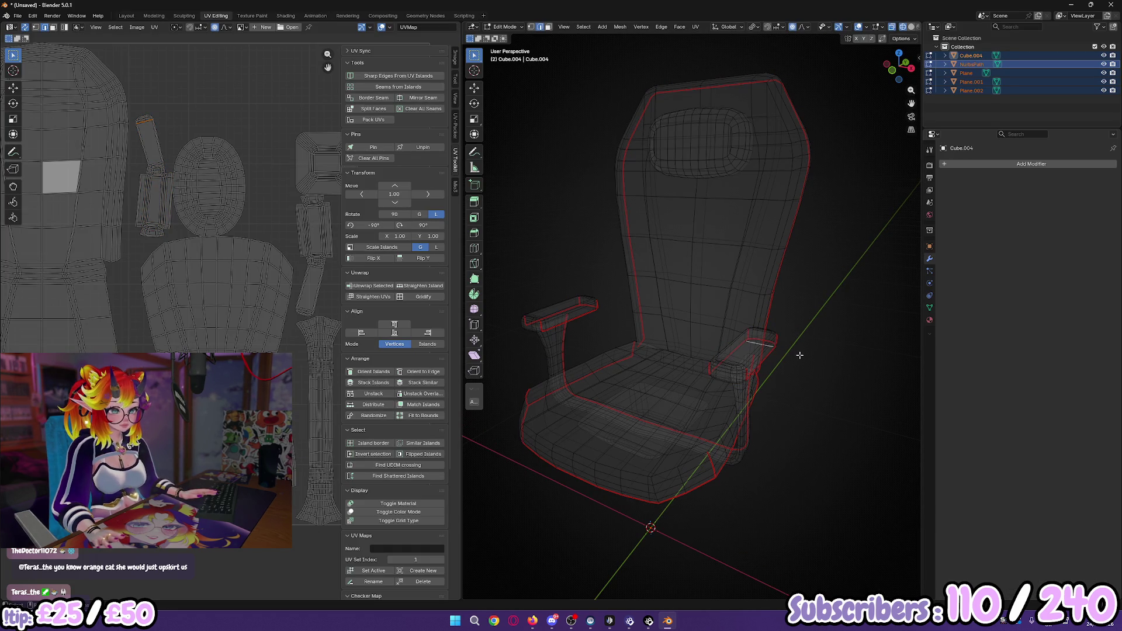
Step: Delete the left armrest pad's faces, keeping only the right-side pad
{"action": "key", "text": "ctrl+l"}
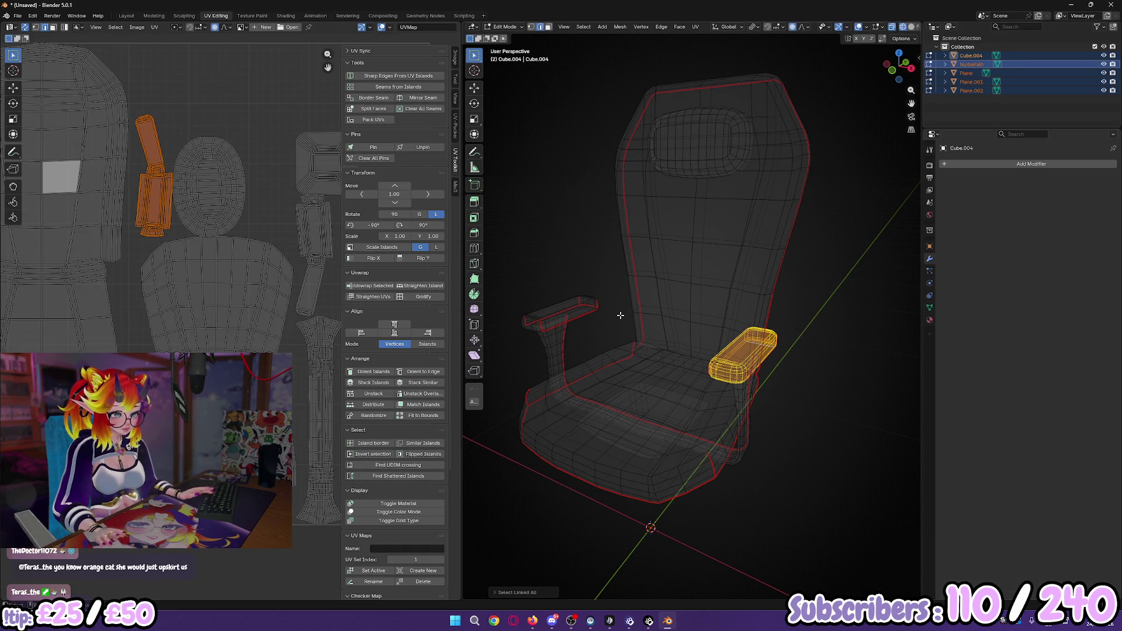
{"action": "left_click", "coordinate": [593, 309]}
{"action": "key", "text": "ctrl+l"}
{"action": "key", "text": "x"}
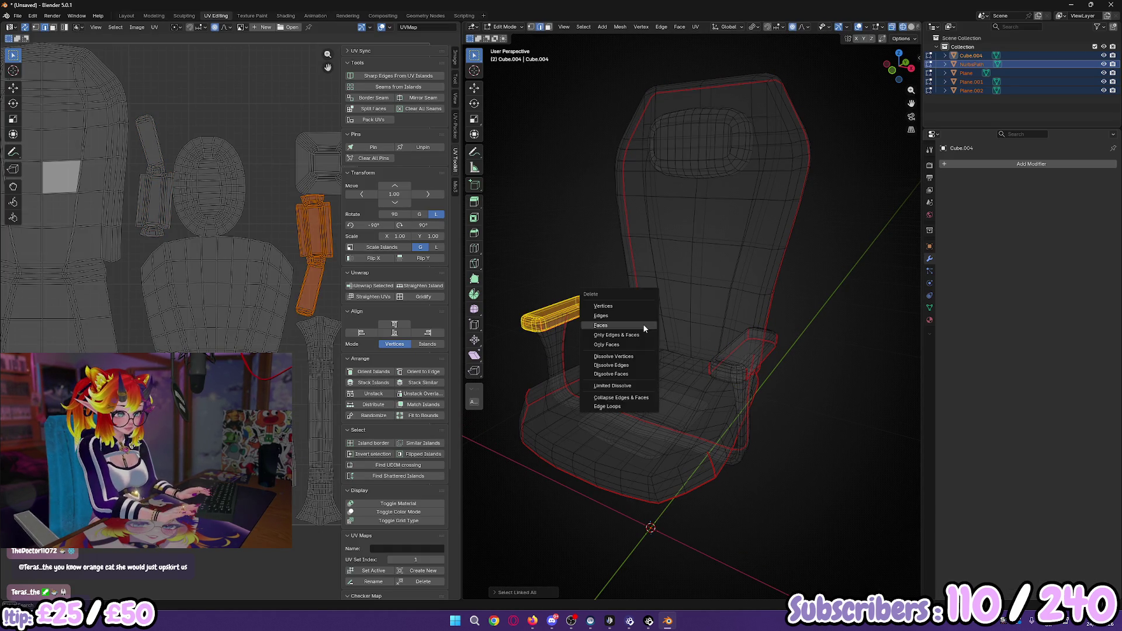
{"action": "left_click", "coordinate": [643, 324]}
Step: Add and apply a Mirror modifier on the armrest object, then edit all chair parts together
{"action": "key", "text": "Tab"}
{"action": "left_click", "coordinate": [671, 338]}
{"action": "left_click", "coordinate": [763, 351]}
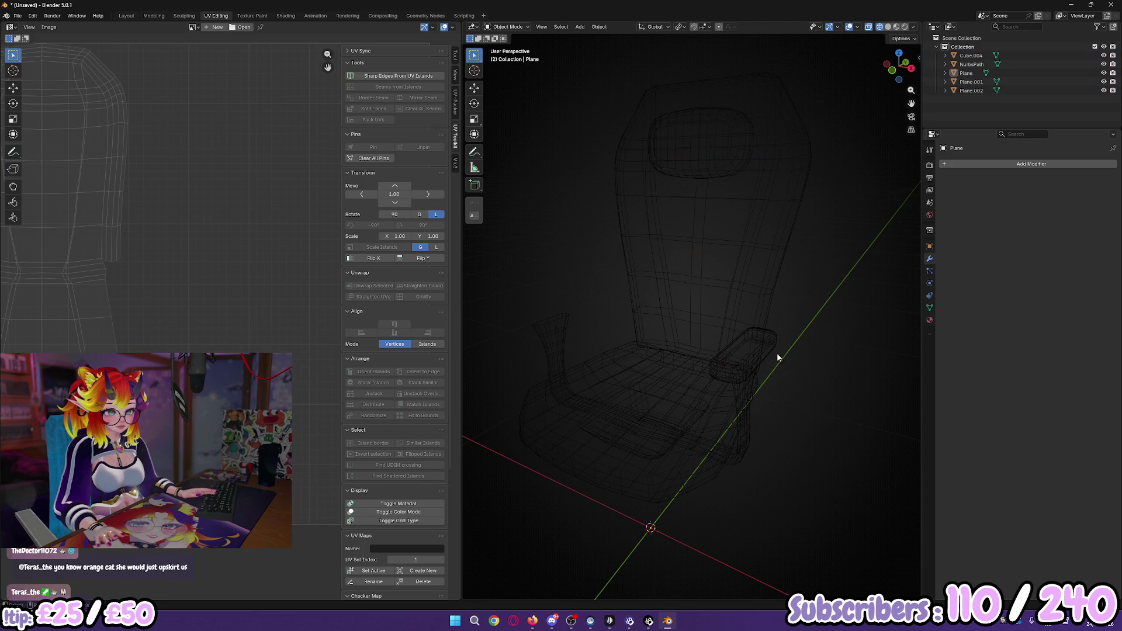
{"action": "left_click", "coordinate": [779, 361]}
{"action": "left_click", "coordinate": [1000, 165]}
{"action": "mouse_move", "coordinate": [1005, 169]}
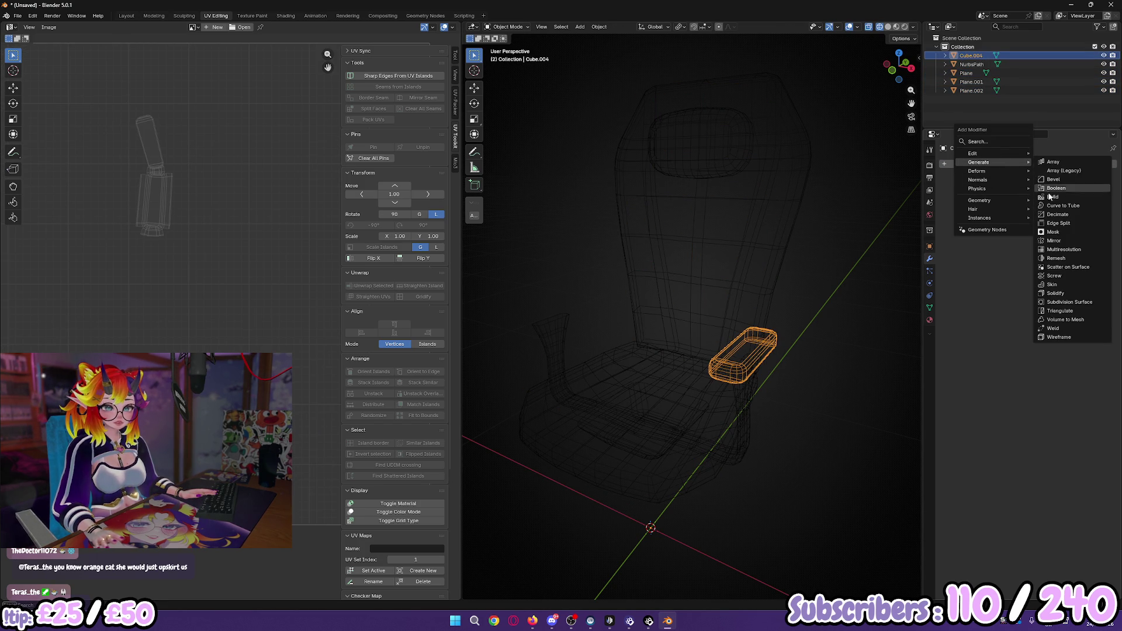
{"action": "left_click", "coordinate": [1062, 240]}
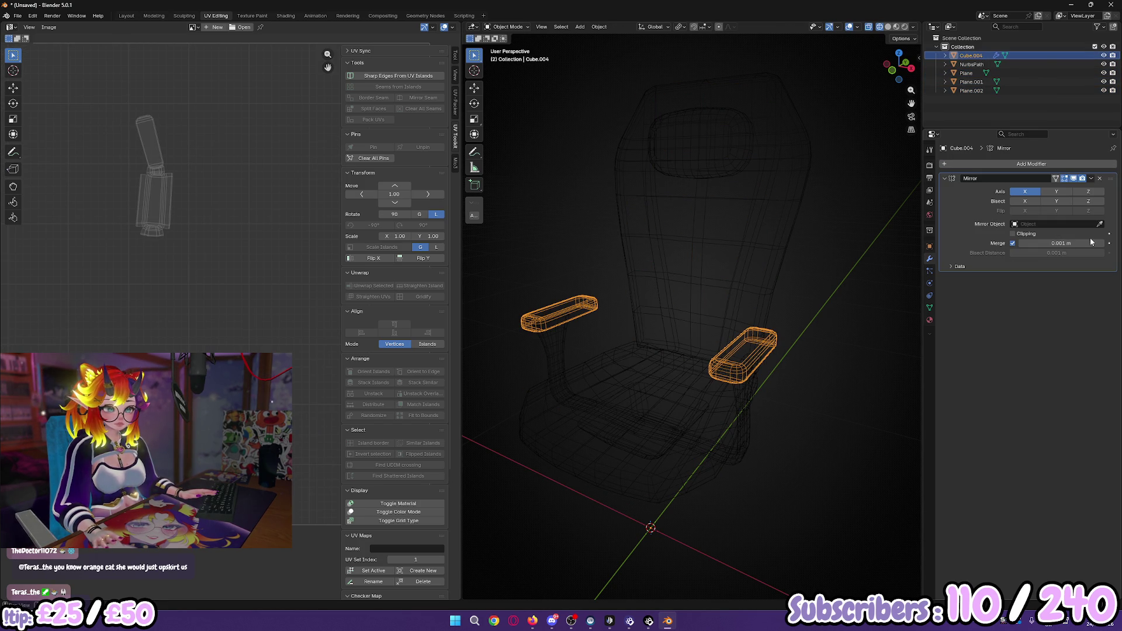
{"action": "left_click", "coordinate": [1090, 179]}
{"action": "left_click", "coordinate": [1072, 188]}
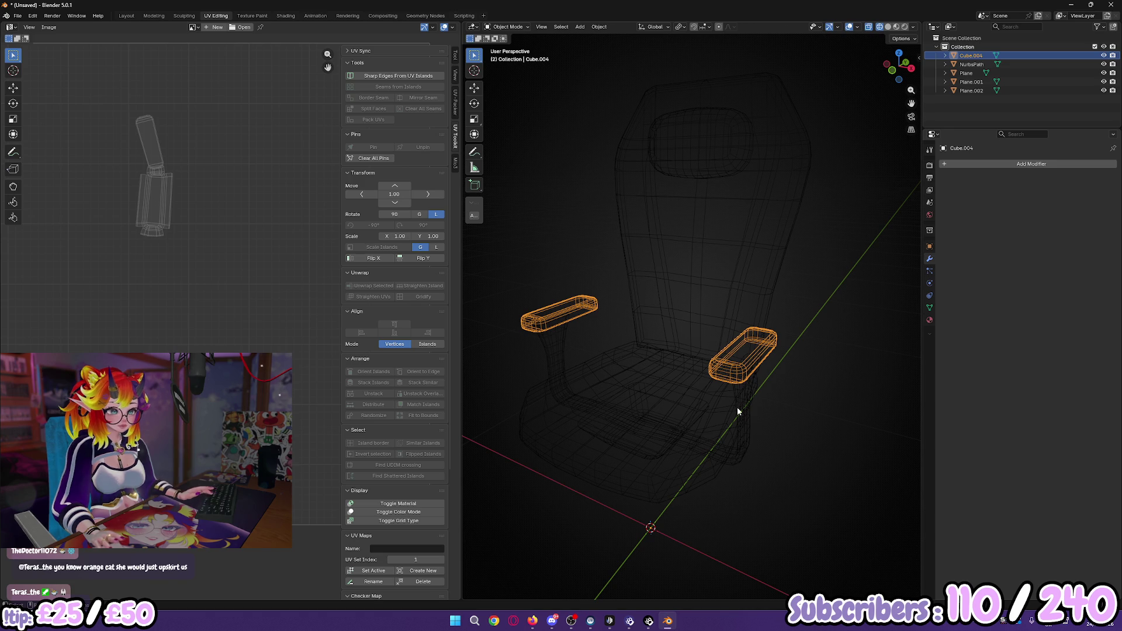
{"action": "key", "text": "a"}
{"action": "key", "text": "Tab"}
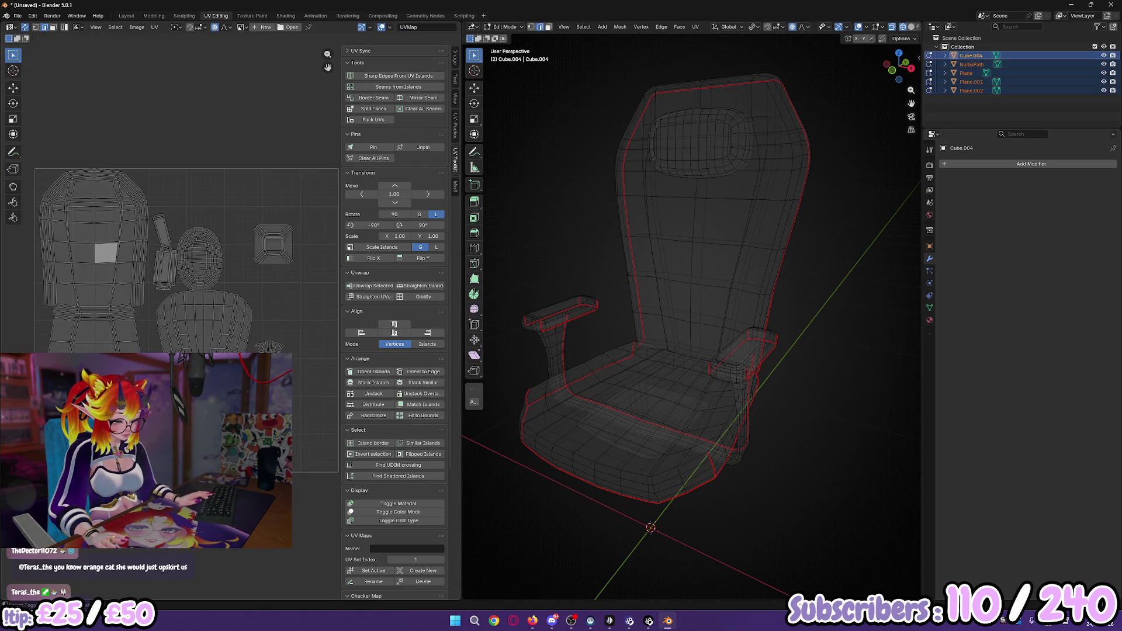
Step: Maximize the UV editor and select the armrest island in the chair's UV layout
{"action": "key", "text": "ctrl+space"}
{"action": "scroll", "coordinate": [570, 294], "scroll_direction": "up", "scroll_amount": 3}
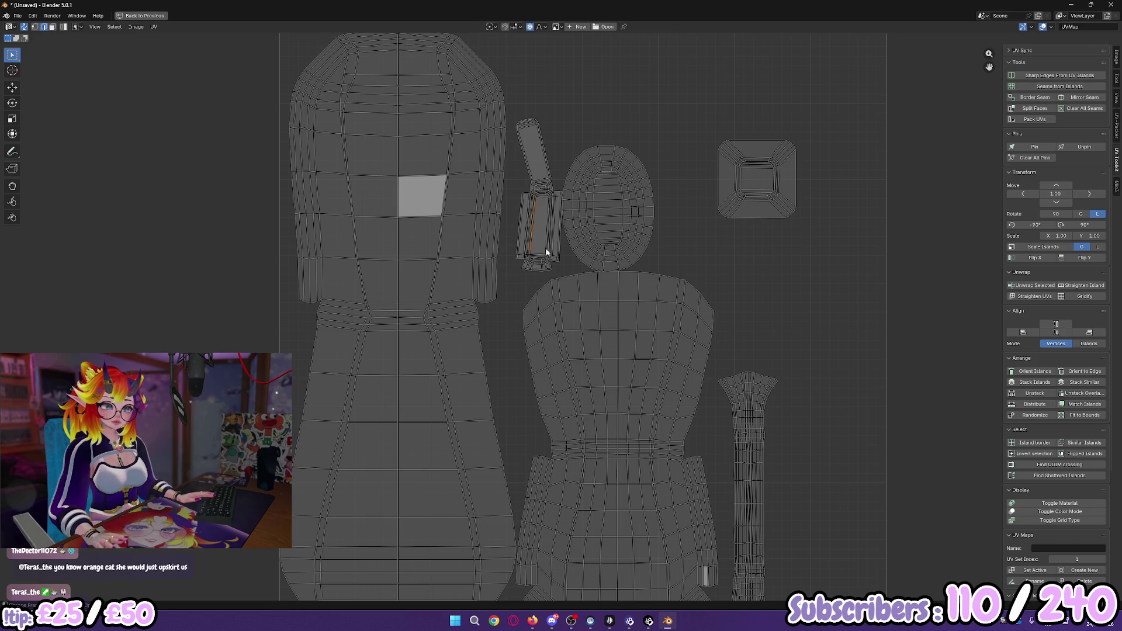
{"action": "scroll", "coordinate": [641, 264], "scroll_direction": "down", "scroll_amount": 2}
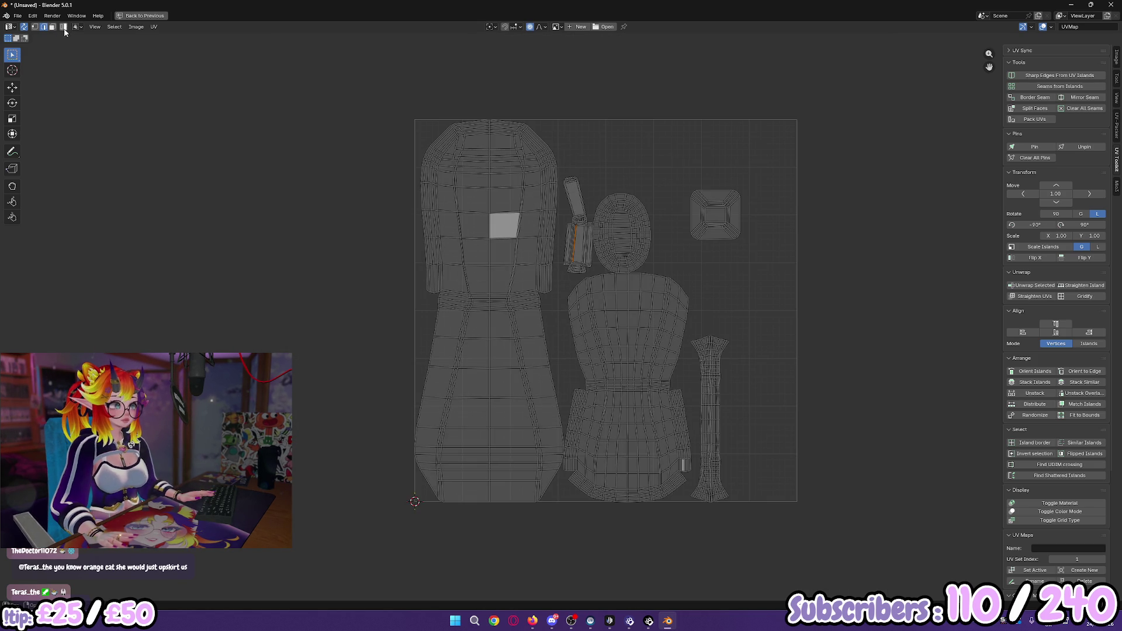
{"action": "left_click", "coordinate": [572, 246]}
{"action": "scroll", "coordinate": [572, 257], "scroll_direction": "down", "scroll_amount": 2}
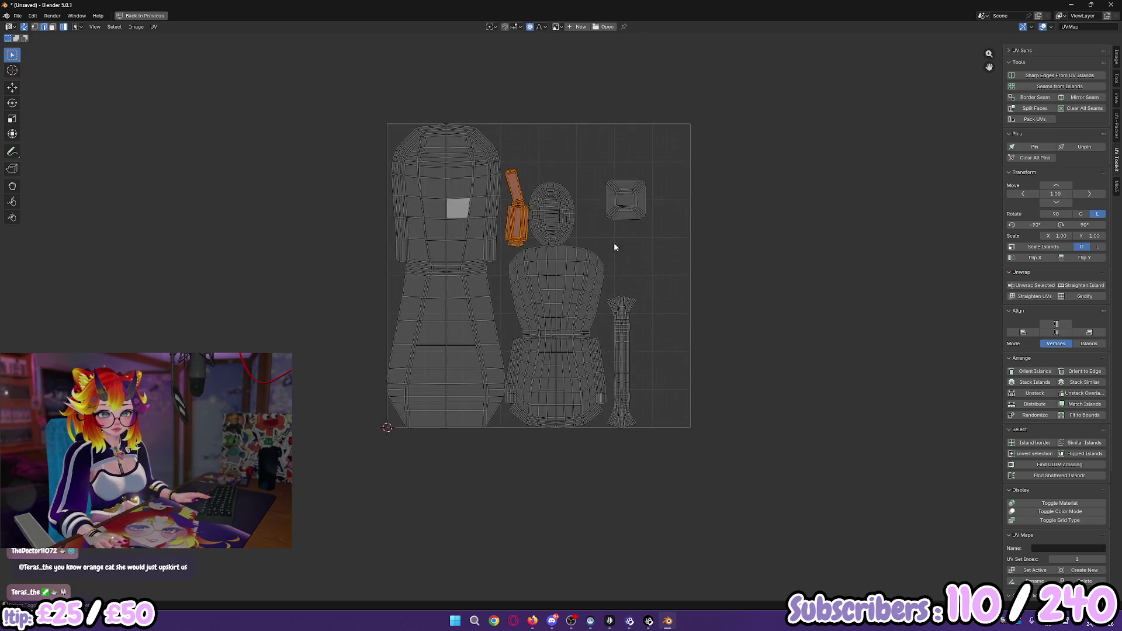
{"action": "scroll", "coordinate": [618, 244], "scroll_direction": "up", "scroll_amount": 3}
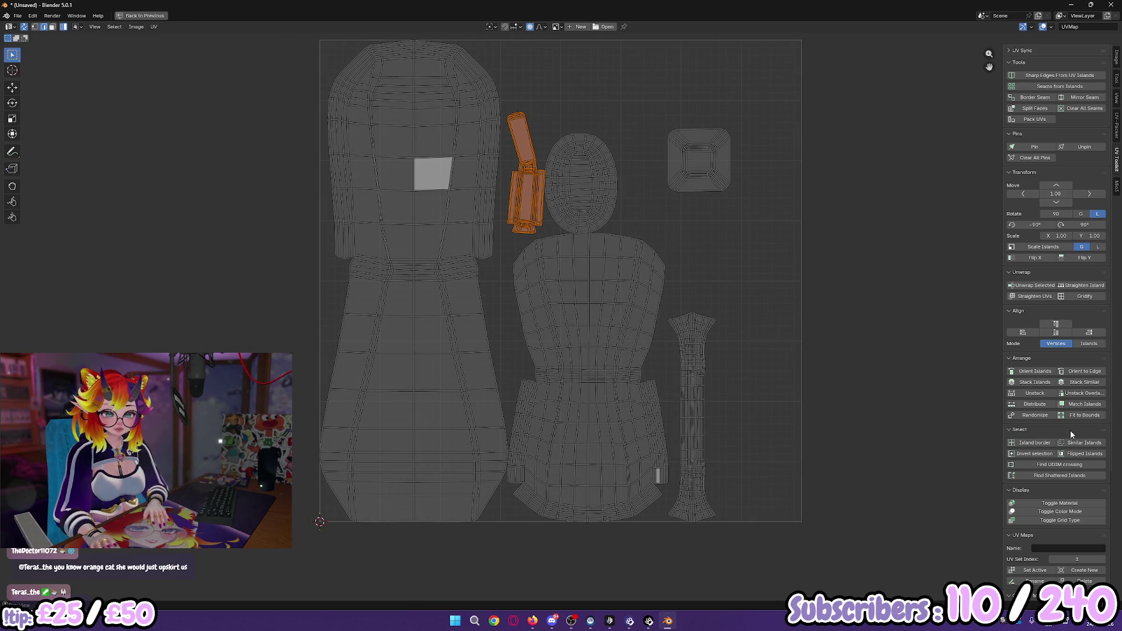
{"action": "scroll", "coordinate": [1077, 423], "scroll_direction": "down", "scroll_amount": 4}
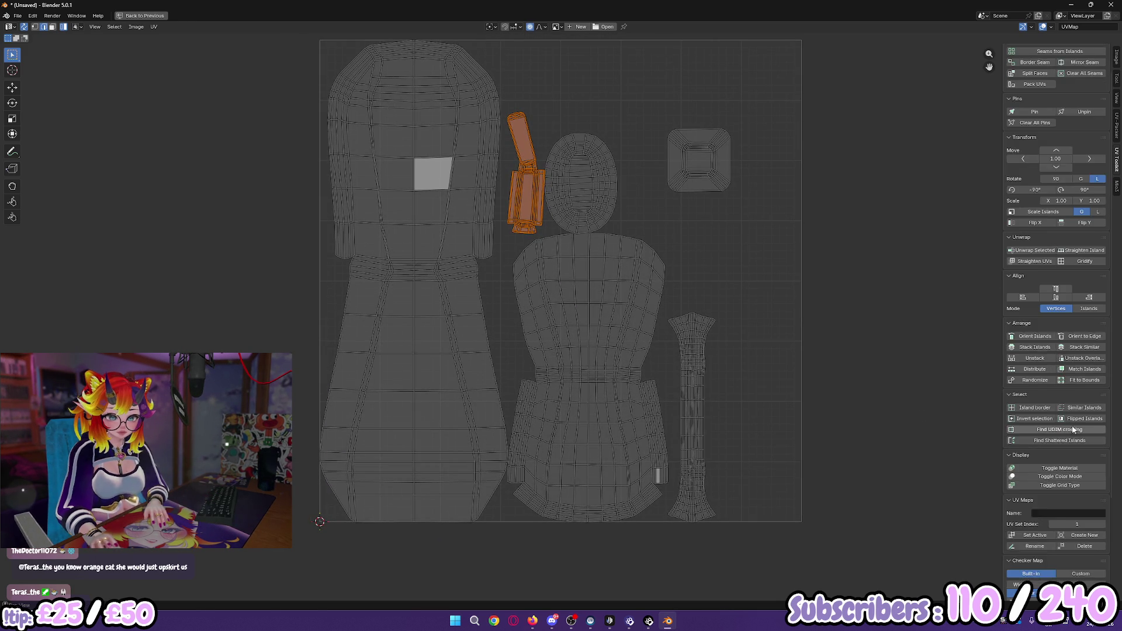
{"action": "scroll", "coordinate": [1070, 448], "scroll_direction": "up", "scroll_amount": 1}
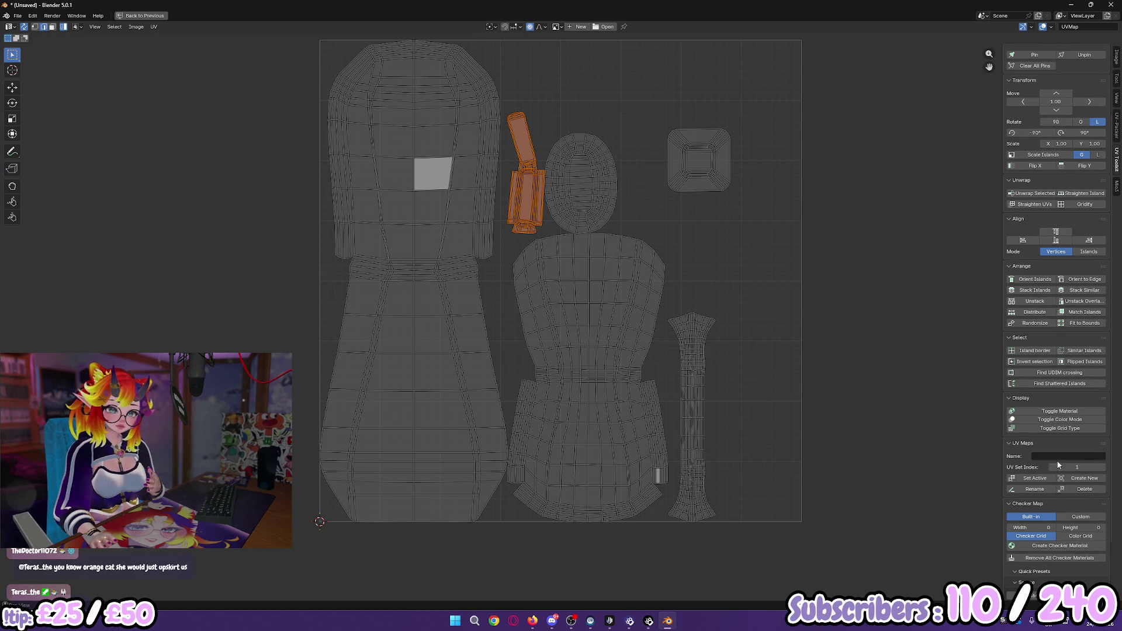
{"action": "left_click", "coordinate": [1094, 304]}
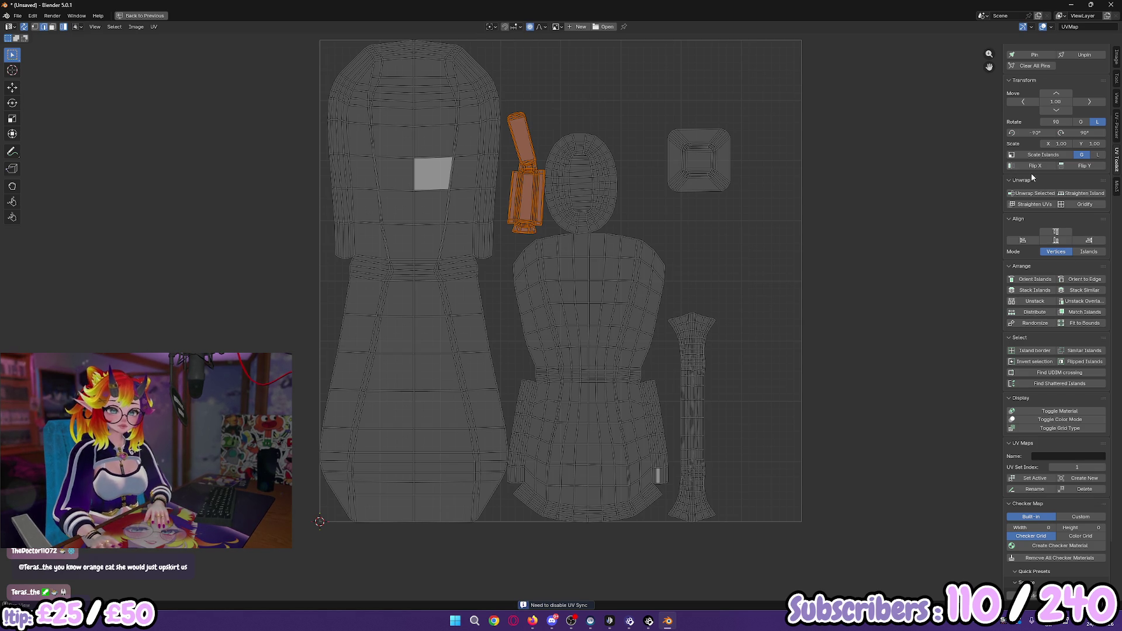
Step: Try moving the armrest island outside the UV tile, then undo it
{"action": "middle_click_drag", "start_coordinate": [811, 216], "coordinate": [716, 265]}
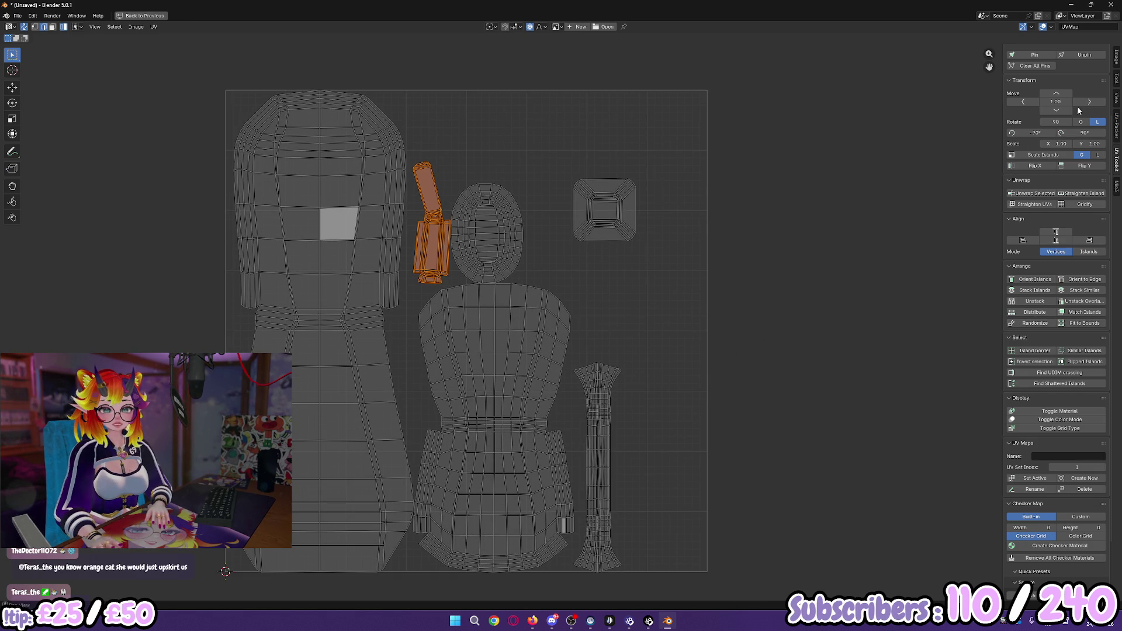
{"action": "middle_click_drag", "start_coordinate": [870, 215], "coordinate": [830, 209]}
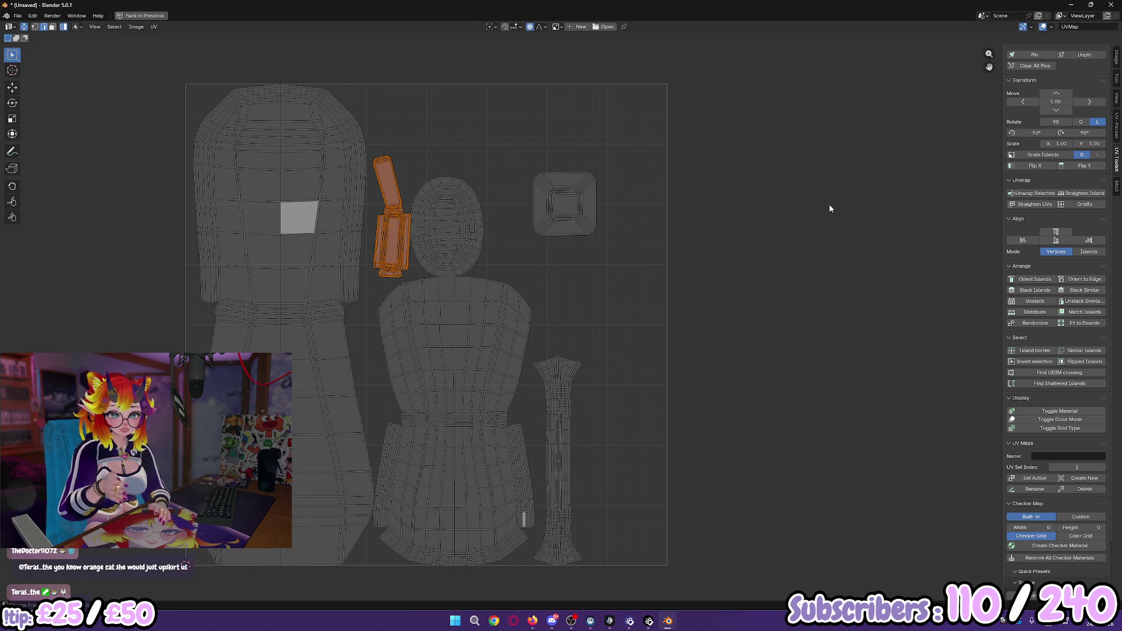
{"action": "left_click", "coordinate": [1089, 101]}
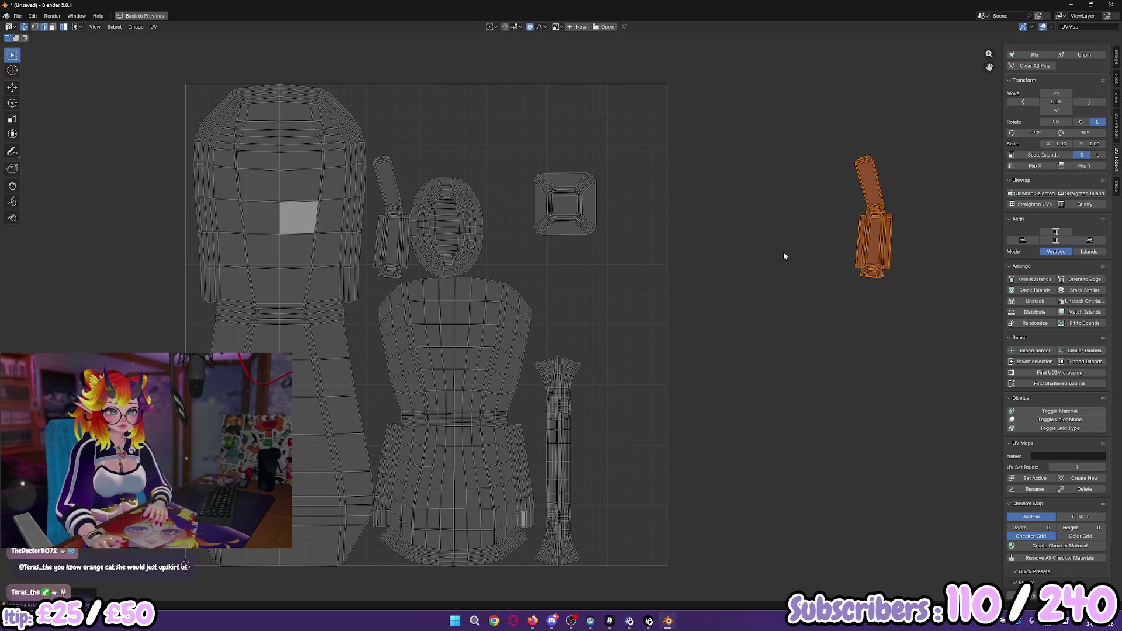
{"action": "scroll", "coordinate": [711, 250], "scroll_direction": "down", "scroll_amount": 1}
{"action": "left_click_drag", "start_coordinate": [698, 304], "coordinate": [843, 153]}
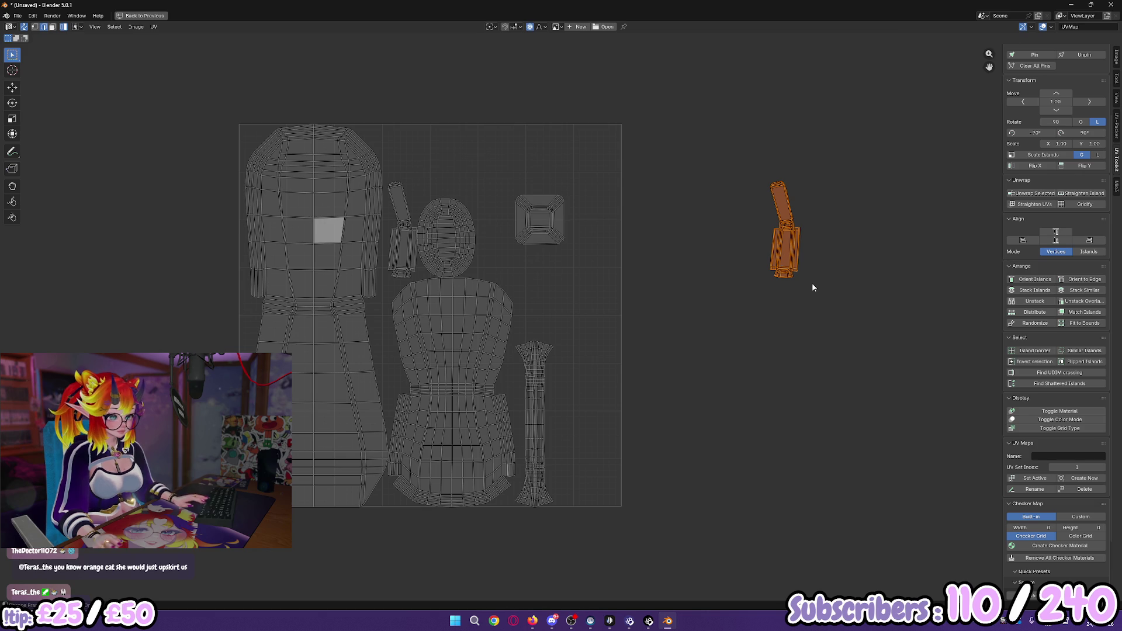
{"action": "key", "text": "ctrl+z"}
{"action": "key", "text": "ctrl+z"}
{"action": "key", "text": "ctrl+z"}
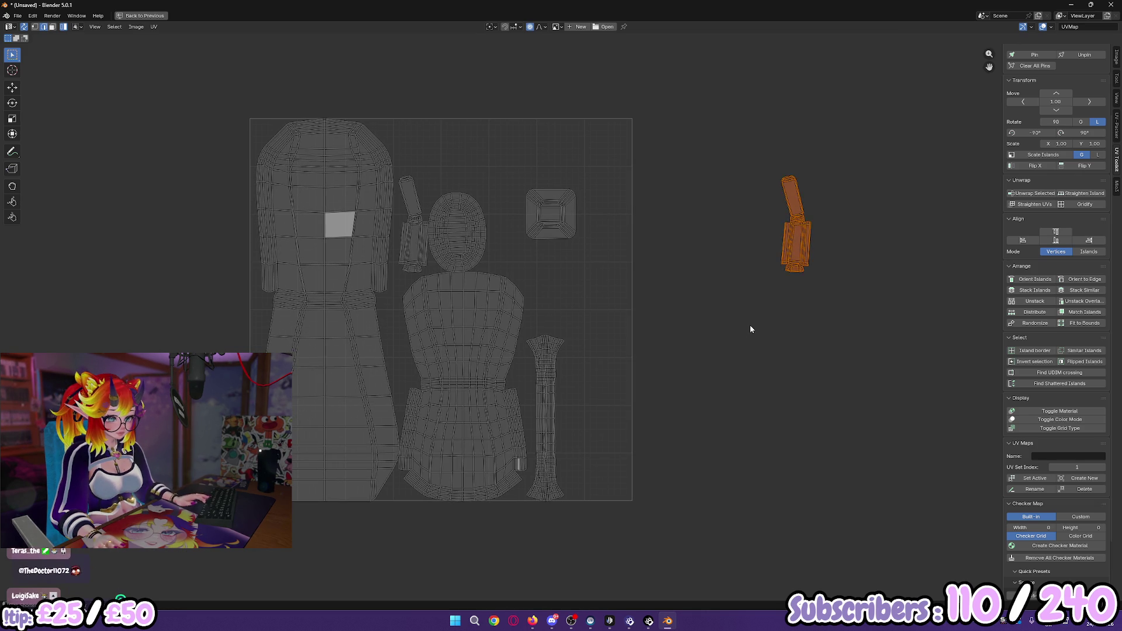
{"action": "scroll", "coordinate": [717, 374], "scroll_direction": "down", "scroll_amount": 2}
{"action": "scroll", "coordinate": [666, 386], "scroll_direction": "up", "scroll_amount": 2}
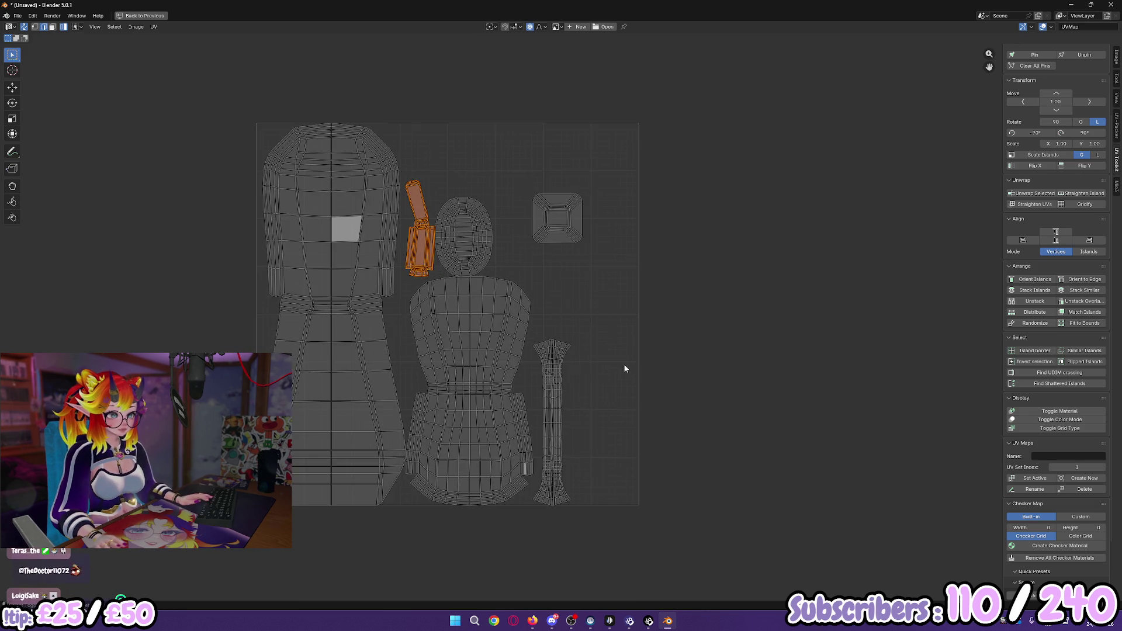
{"action": "scroll", "coordinate": [514, 304], "scroll_direction": "up", "scroll_amount": 1}
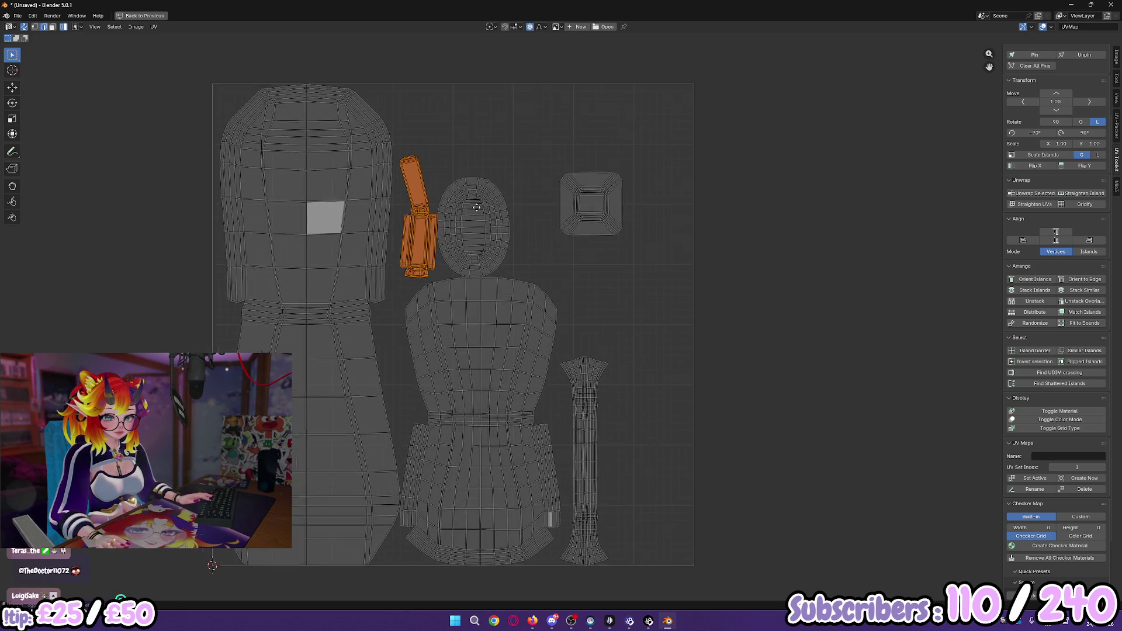
{"action": "scroll", "coordinate": [555, 270], "scroll_direction": "down", "scroll_amount": 1}
{"action": "scroll", "coordinate": [555, 270], "scroll_direction": "up", "scroll_amount": 1}
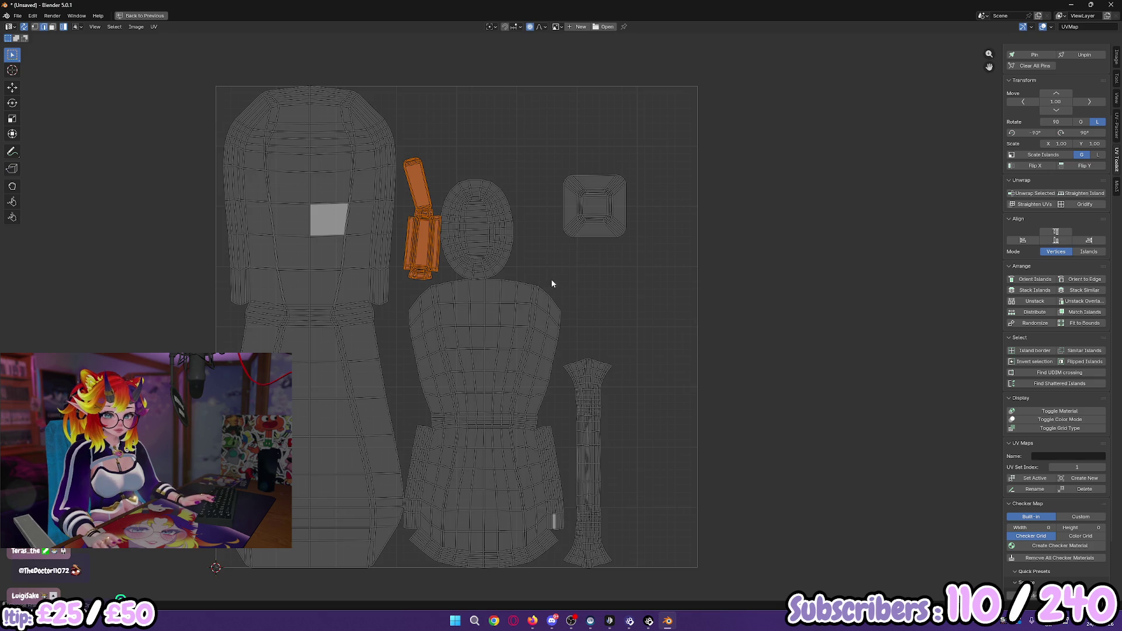
{"action": "middle_click_drag", "start_coordinate": [572, 279], "coordinate": [581, 280]}
Step: Move the armrest island beside the small square island at the upper right
{"action": "key", "text": "g"}
{"action": "key", "text": "Escape"}
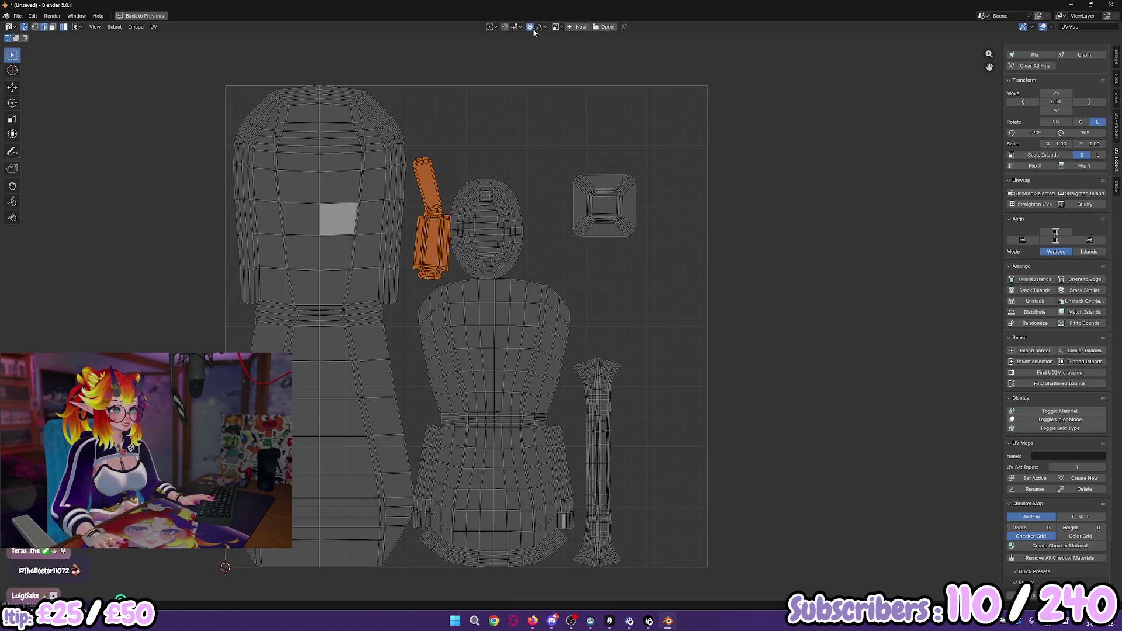
{"action": "key", "text": "g"}
{"action": "left_click", "coordinate": [621, 206]}
Step: Try resizing the armrest island, cancel to keep its size, and restore the split layout
{"action": "key", "text": "s"}
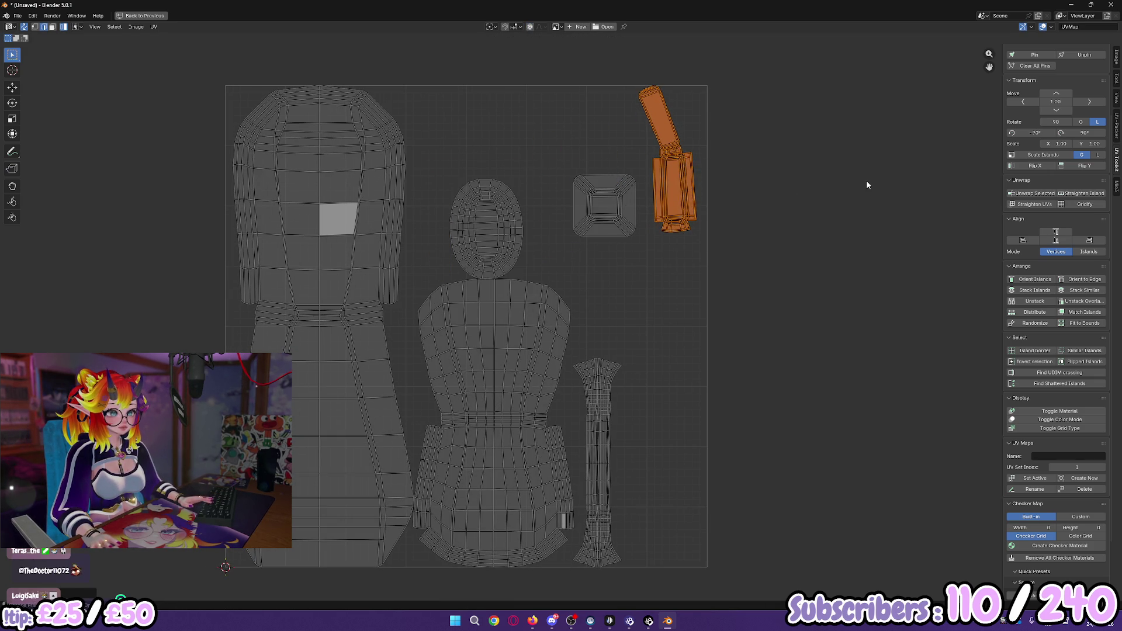
{"action": "right_click", "coordinate": [875, 191]}
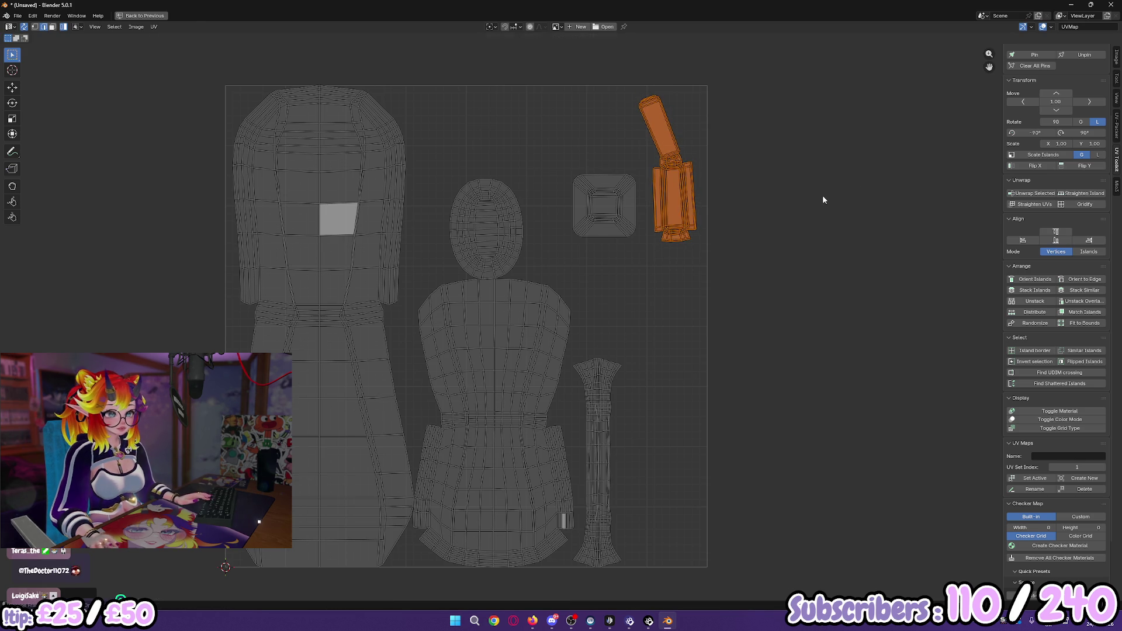
{"action": "scroll", "coordinate": [828, 197], "scroll_direction": "up", "scroll_amount": 5}
{"action": "key", "text": "s"}
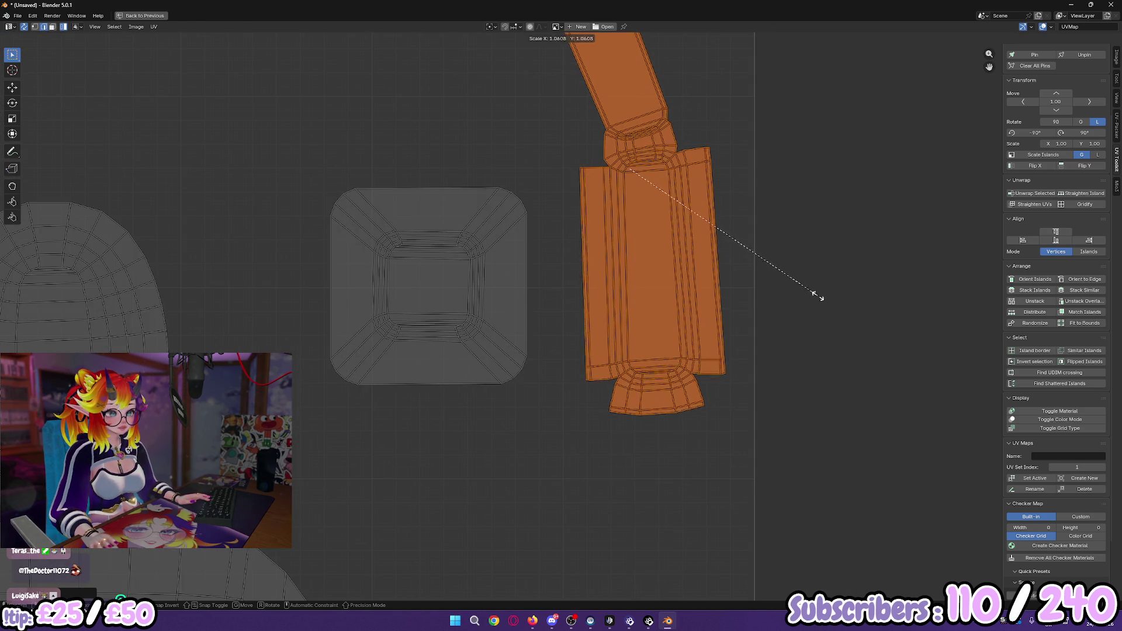
{"action": "right_click", "coordinate": [818, 292]}
{"action": "scroll", "coordinate": [806, 283], "scroll_direction": "down", "scroll_amount": 2}
{"action": "mouse_move", "coordinate": [807, 283]}
{"action": "middle_mouse_down"}
{"action": "mouse_move", "coordinate": [768, 290]}
{"action": "mouse_move", "coordinate": [736, 253]}
{"action": "middle_mouse_up"}
{"action": "scroll", "coordinate": [753, 280], "scroll_direction": "down", "scroll_amount": 2}
{"action": "key", "text": "s"}
{"action": "right_click", "coordinate": [731, 308]}
{"action": "scroll", "coordinate": [731, 308], "scroll_direction": "down", "scroll_amount": 1}
{"action": "key", "text": "ctrl+space"}
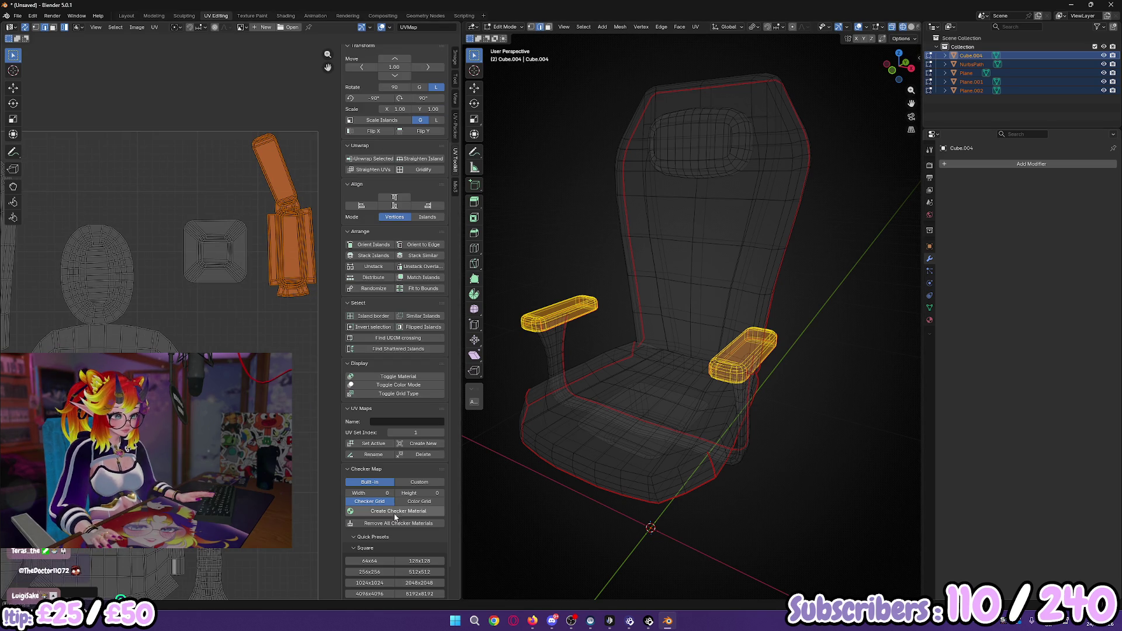
Step: Apply the Mio3 UV checker map to the chair and view it in Material Preview
{"action": "left_click", "coordinate": [455, 186]}
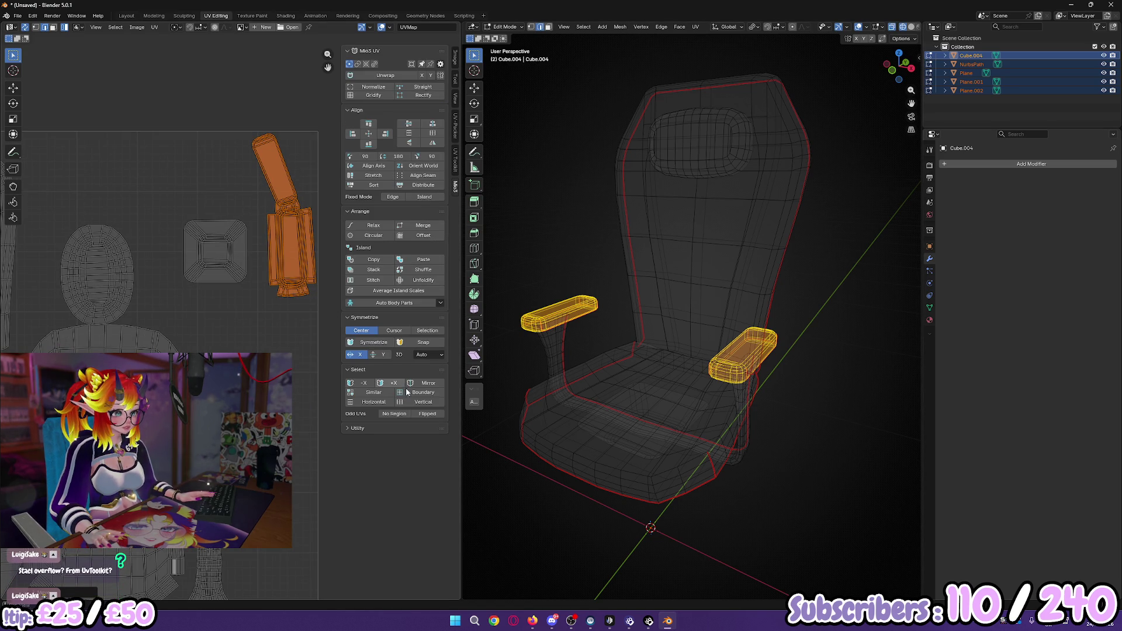
{"action": "left_click", "coordinate": [349, 428]}
{"action": "left_click", "coordinate": [394, 456]}
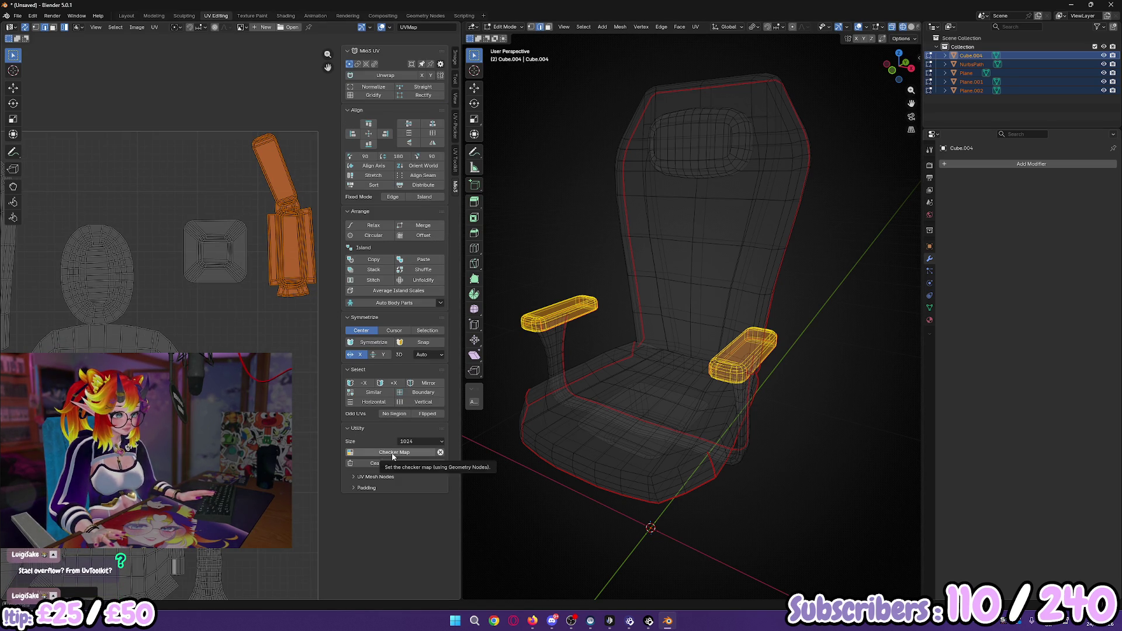
{"action": "middle_click_drag", "start_coordinate": [763, 339], "coordinate": [775, 331]}
{"action": "key", "text": "z"}
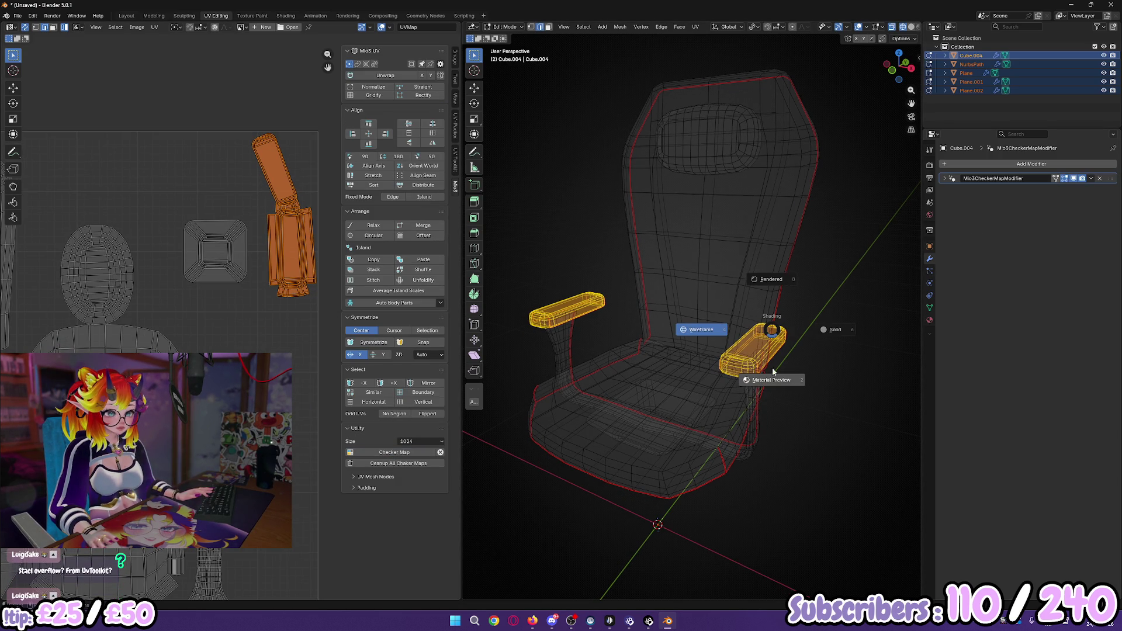
{"action": "left_click", "coordinate": [770, 381]}
{"action": "scroll", "coordinate": [790, 409], "scroll_direction": "up", "scroll_amount": 2}
{"action": "middle_click_drag", "start_coordinate": [790, 409], "coordinate": [783, 404]}
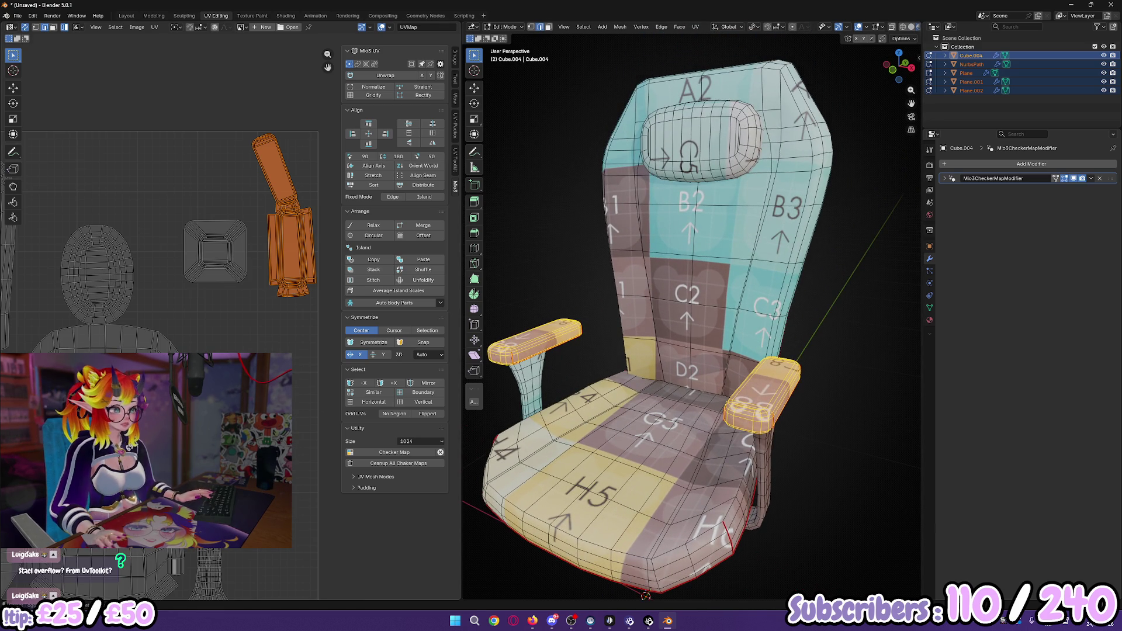
Step: Select the headrest's UV island and scale it up about 1.61 times
{"action": "middle_click_drag", "start_coordinate": [175, 263], "coordinate": [221, 254]}
{"action": "key", "text": "alt+a"}
{"action": "left_click", "coordinate": [168, 292]}
{"action": "middle_click_drag", "start_coordinate": [167, 292], "coordinate": [144, 302]}
{"action": "key", "text": "s"}
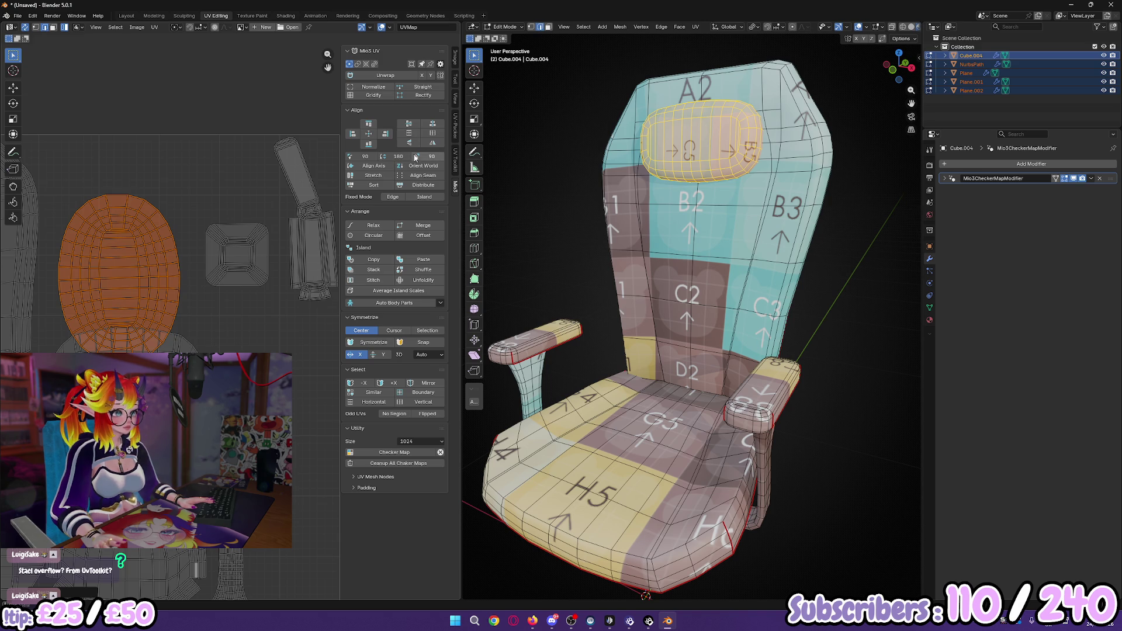
Step: Rotate the headrest island 90° to horizontal and move it up and right
{"action": "left_click", "coordinate": [364, 157]}
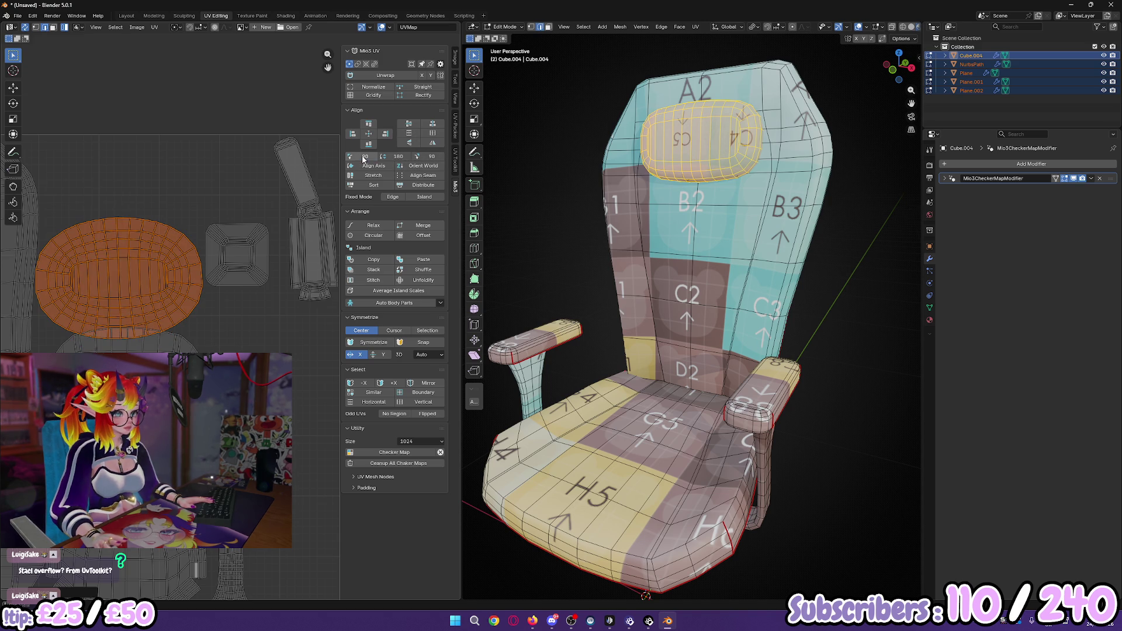
{"action": "left_click", "coordinate": [363, 158]}
{"action": "left_click", "coordinate": [363, 158]}
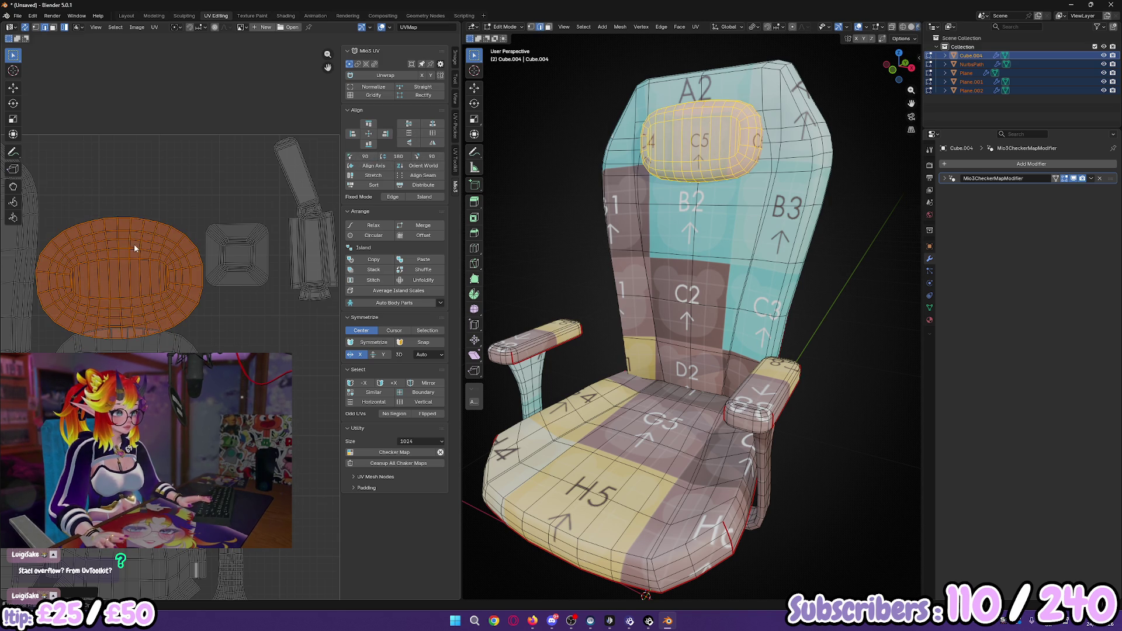
{"action": "key", "text": "g"}
{"action": "left_click", "coordinate": [238, 151]}
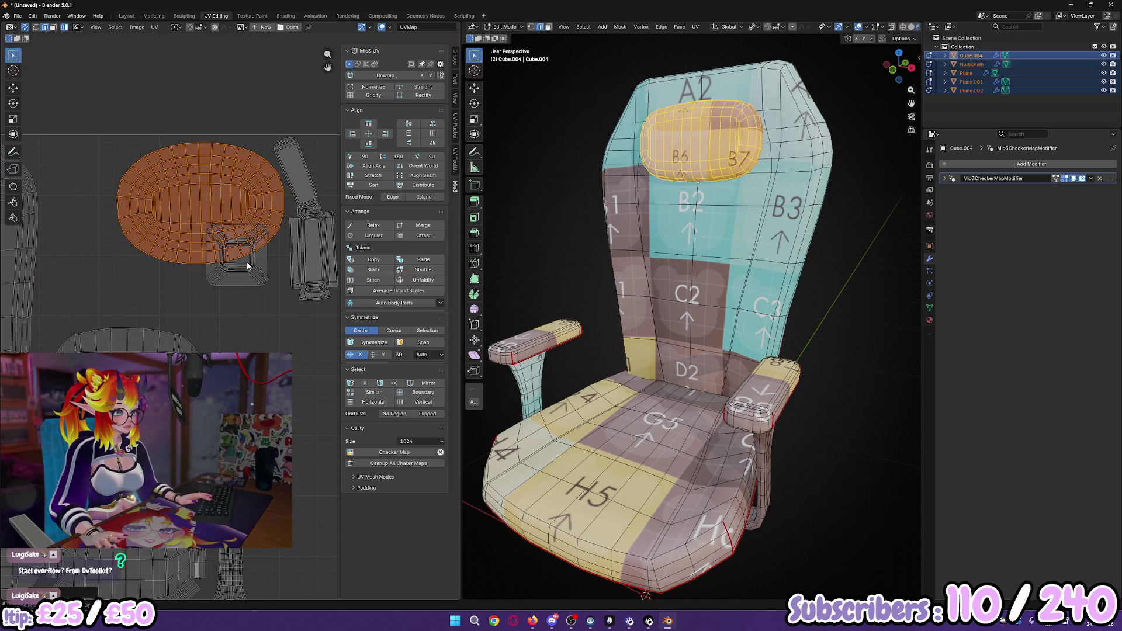
Step: Reposition the square and armrest islands, then shift the seat island right
{"action": "left_click", "coordinate": [268, 280]}
{"action": "scroll", "coordinate": [268, 278], "scroll_direction": "down", "scroll_amount": 2}
{"action": "key", "text": "g"}
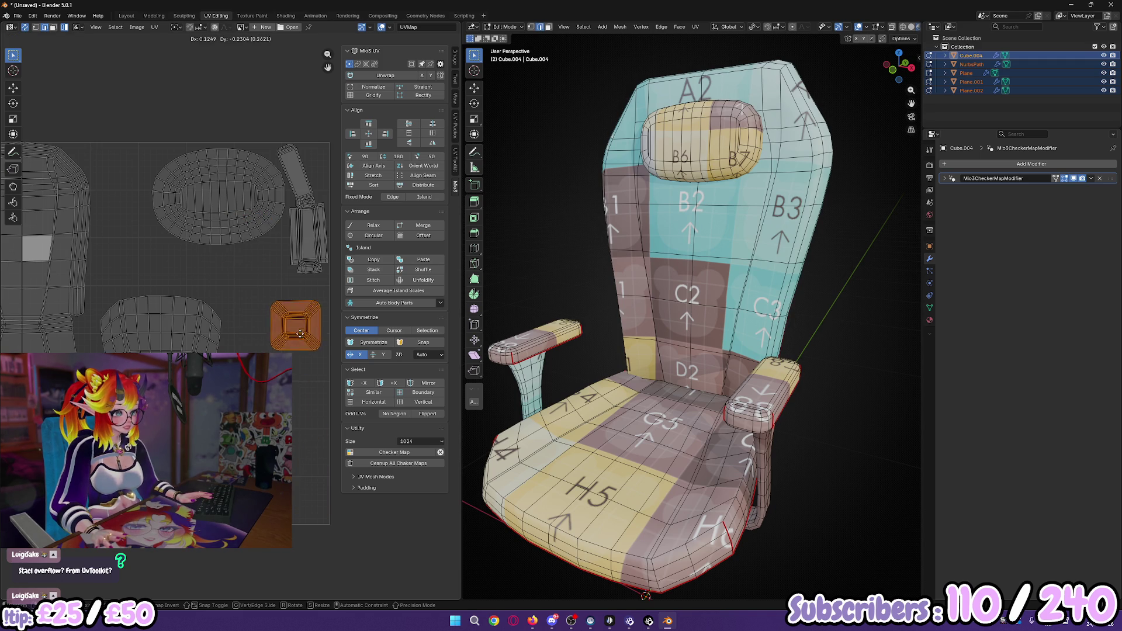
{"action": "left_click", "coordinate": [306, 327]}
{"action": "left_click_drag", "start_coordinate": [275, 380], "coordinate": [317, 381]}
{"action": "left_click", "coordinate": [306, 324], "text": "shift"}
{"action": "key", "text": "g"}
{"action": "left_click", "coordinate": [318, 355]}
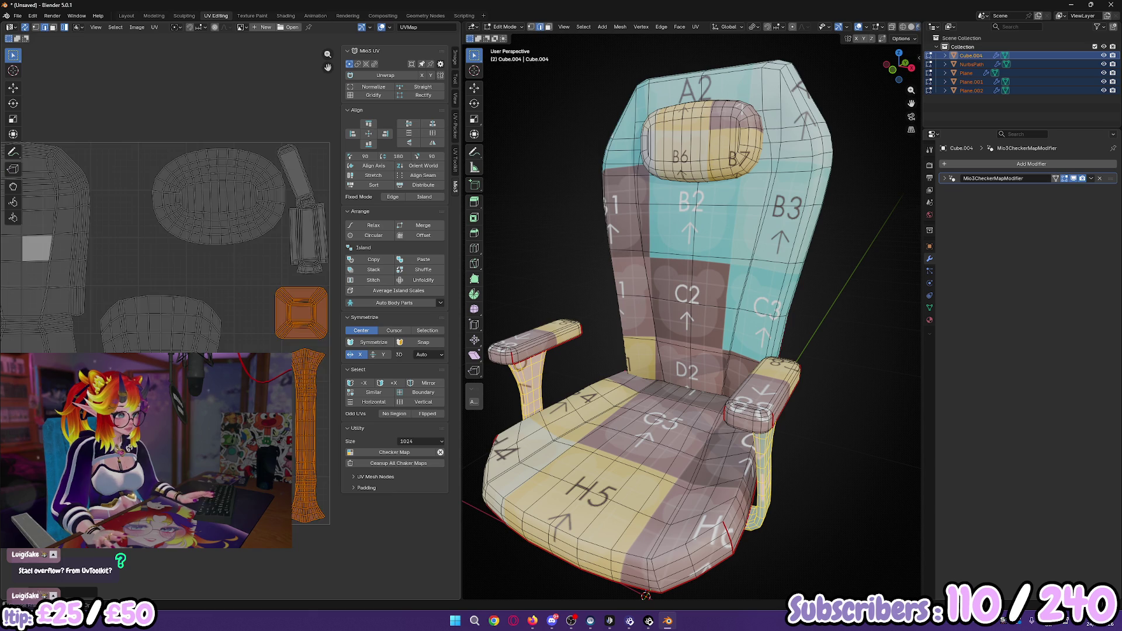
{"action": "scroll", "coordinate": [263, 328], "scroll_direction": "down", "scroll_amount": 2}
{"action": "left_click", "coordinate": [214, 350]}
{"action": "mouse_move", "coordinate": [214, 351]}
{"action": "left_mouse_down"}
{"action": "mouse_move", "coordinate": [217, 321]}
{"action": "mouse_move", "coordinate": [258, 342]}
{"action": "left_mouse_up"}
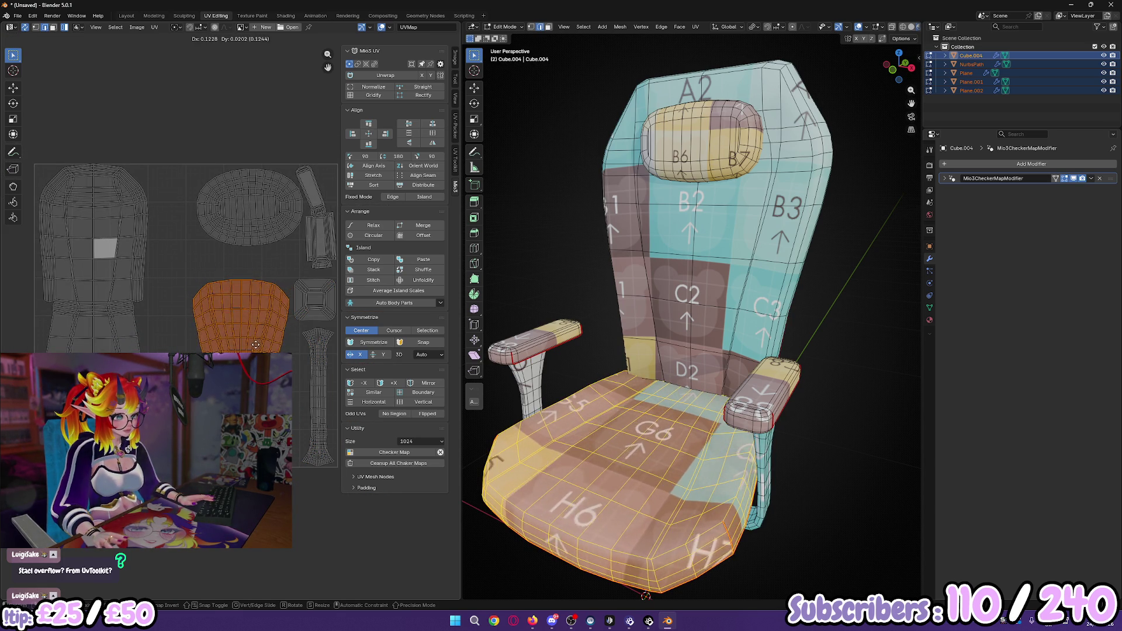
Step: Cancel the seat island move and shift the headrest island left
{"action": "right_click", "coordinate": [256, 337]}
{"action": "left_click", "coordinate": [212, 247]}
{"action": "left_click_drag", "start_coordinate": [212, 248], "coordinate": [204, 248]}
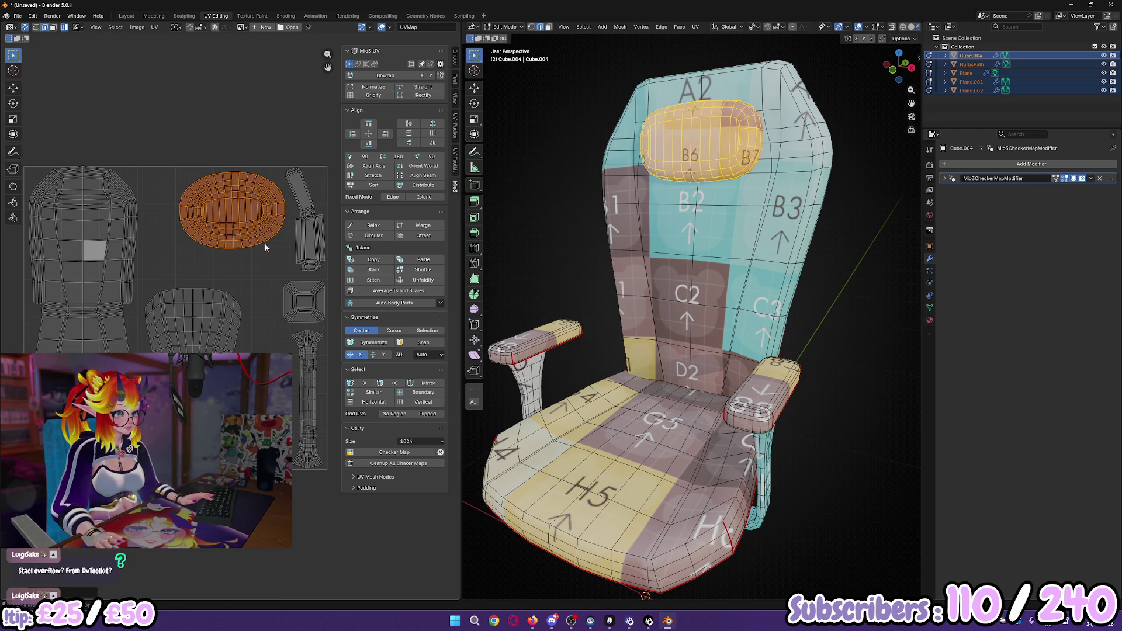
{"action": "left_click_drag", "start_coordinate": [229, 229], "coordinate": [213, 236]}
Step: Lay the armrest island horizontal below the headrest, move the square and strip islands, and maximize
{"action": "left_click", "coordinate": [324, 203]}
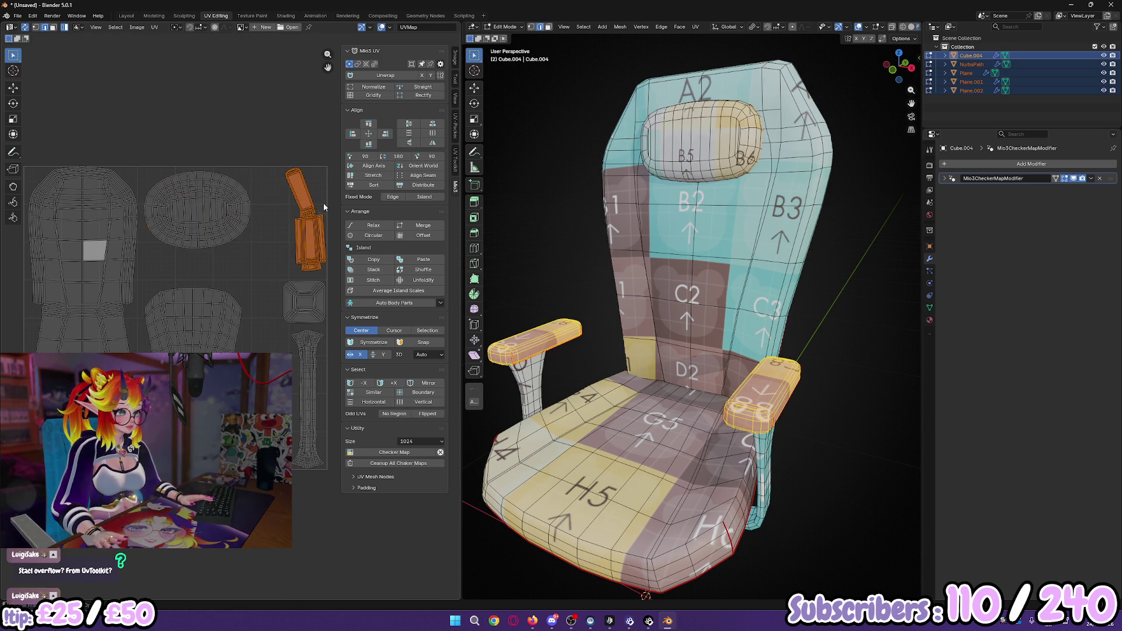
{"action": "left_click", "coordinate": [434, 156]}
{"action": "left_click_drag", "start_coordinate": [304, 222], "coordinate": [205, 260]}
{"action": "mouse_move", "coordinate": [296, 295]}
{"action": "left_mouse_down"}
{"action": "mouse_move", "coordinate": [329, 291]}
{"action": "mouse_move", "coordinate": [249, 261]}
{"action": "left_mouse_up"}
{"action": "left_click", "coordinate": [249, 261]}
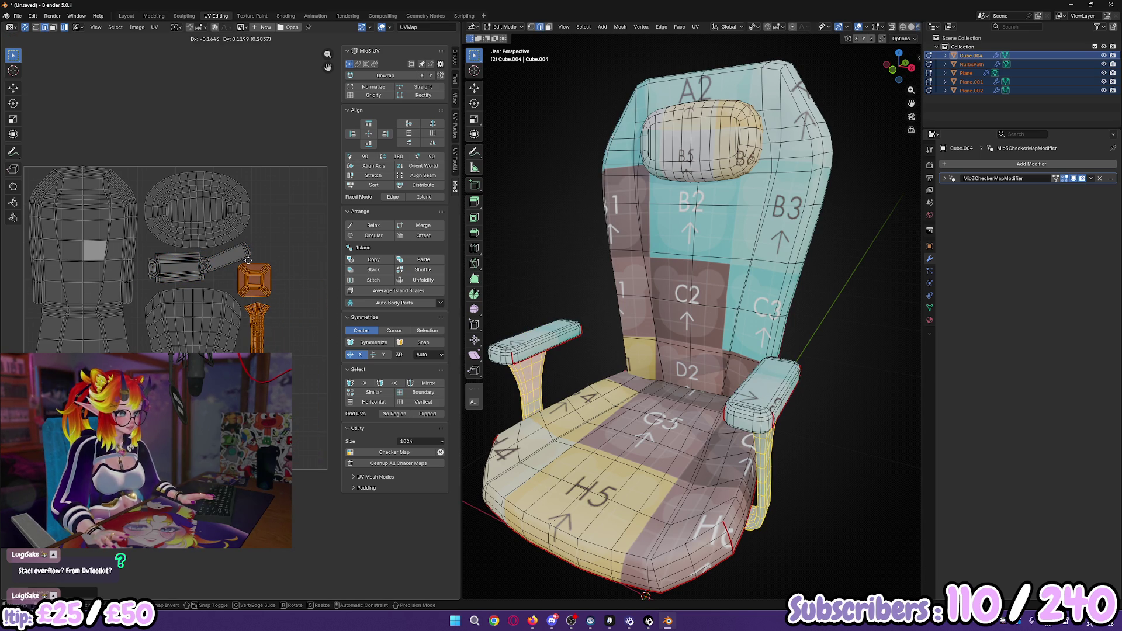
{"action": "scroll", "coordinate": [283, 277], "scroll_direction": "left", "scroll_amount": 2, "text": "ctrl"}
{"action": "scroll", "coordinate": [288, 271], "scroll_direction": "right", "scroll_amount": 2, "text": "ctrl"}
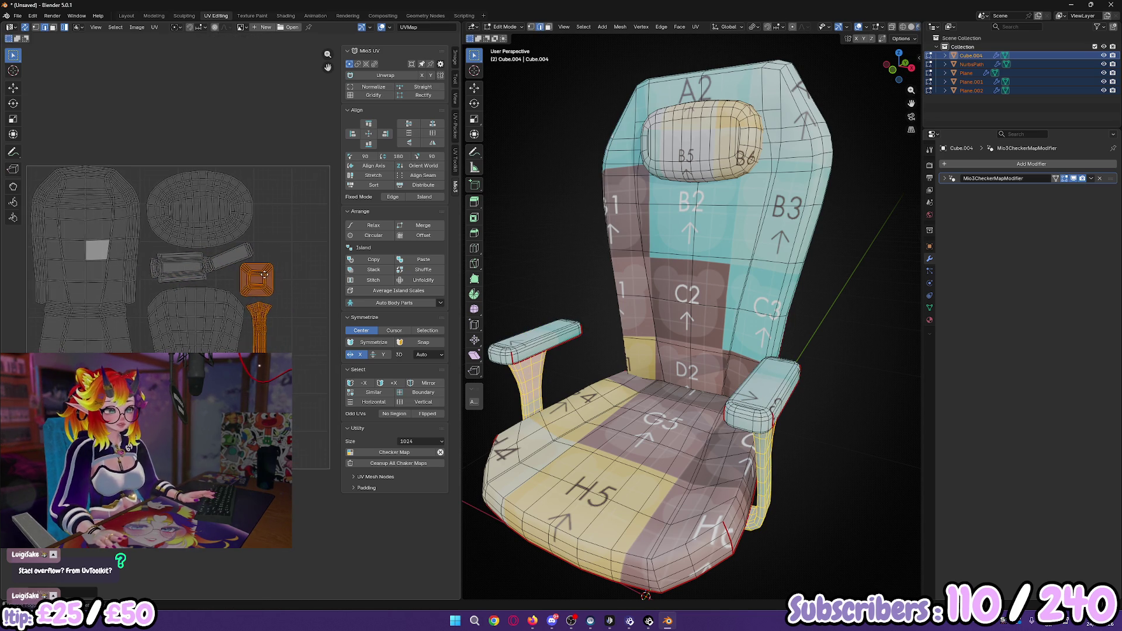
{"action": "scroll", "coordinate": [232, 272], "scroll_direction": "left", "scroll_amount": 1, "text": "ctrl"}
{"action": "scroll", "coordinate": [229, 257], "scroll_direction": "down", "scroll_amount": 1, "text": "shift"}
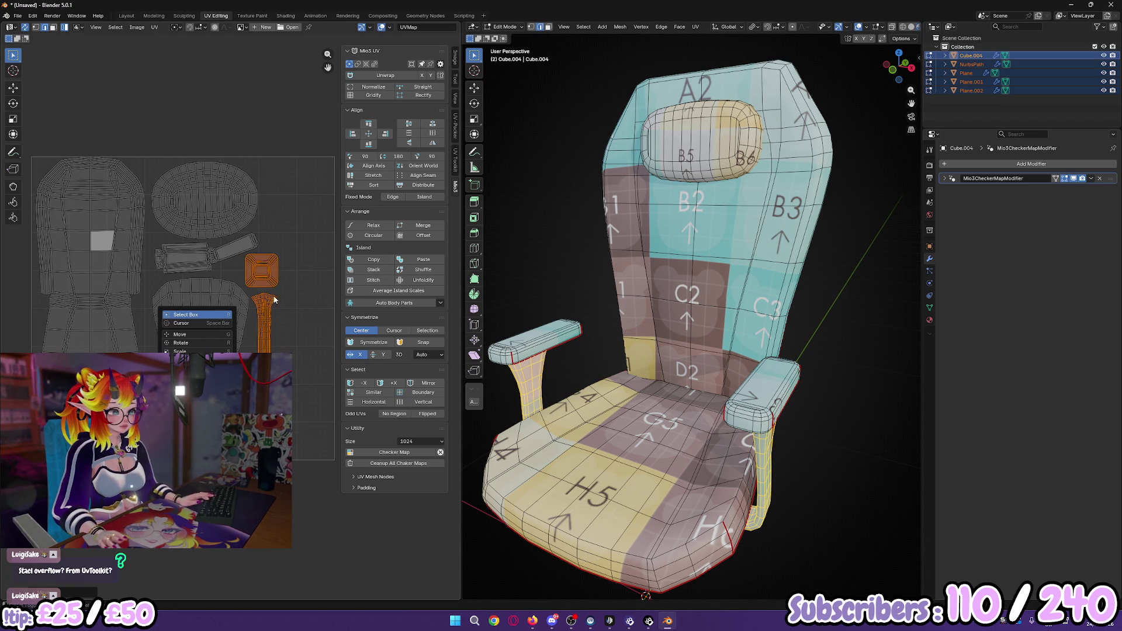
{"action": "key", "text": "ctrl+space"}
{"action": "scroll", "coordinate": [648, 261], "scroll_direction": "up", "scroll_amount": 2}
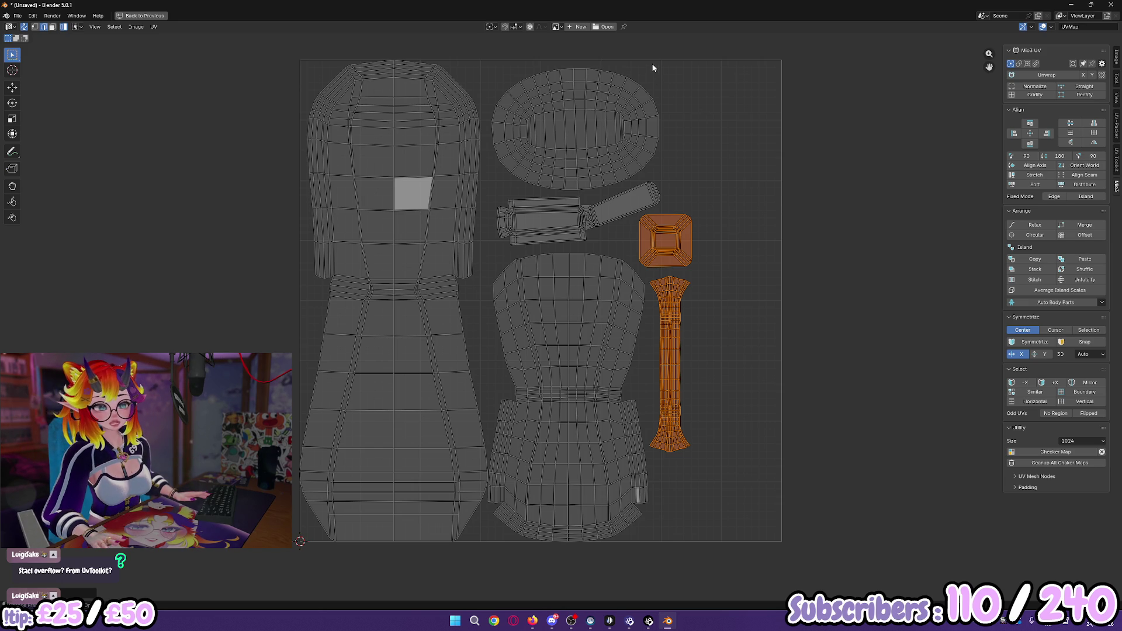
Step: Select the arm island and nudge it with the UV Toolkit tools
{"action": "mouse_move", "coordinate": [656, 60]}
{"action": "left_mouse_down"}
{"action": "mouse_move", "coordinate": [780, 566]}
{"action": "mouse_move", "coordinate": [785, 537]}
{"action": "left_mouse_up"}
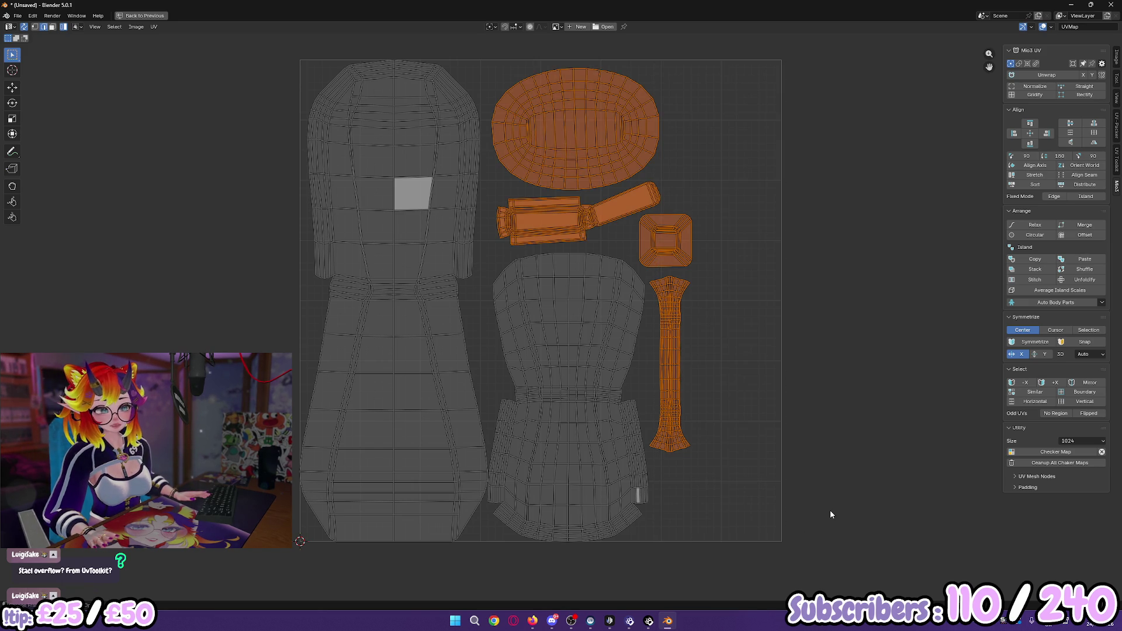
{"action": "left_click", "coordinate": [830, 508]}
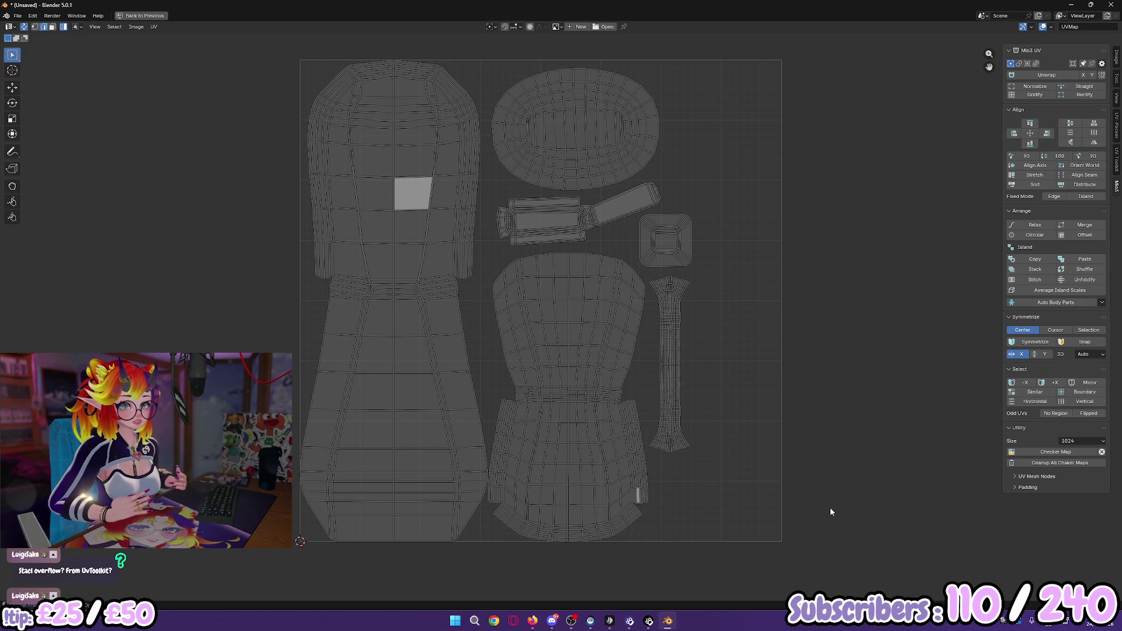
{"action": "left_click", "coordinate": [577, 230]}
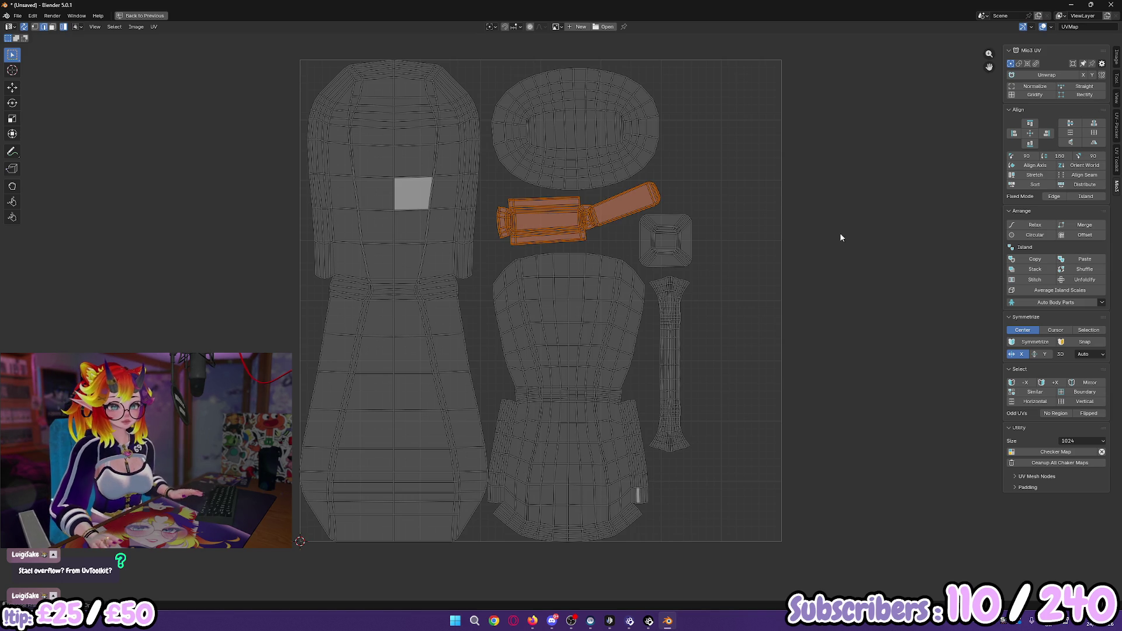
{"action": "middle_click_drag", "start_coordinate": [854, 226], "coordinate": [728, 246]}
{"action": "left_click", "coordinate": [1116, 163]}
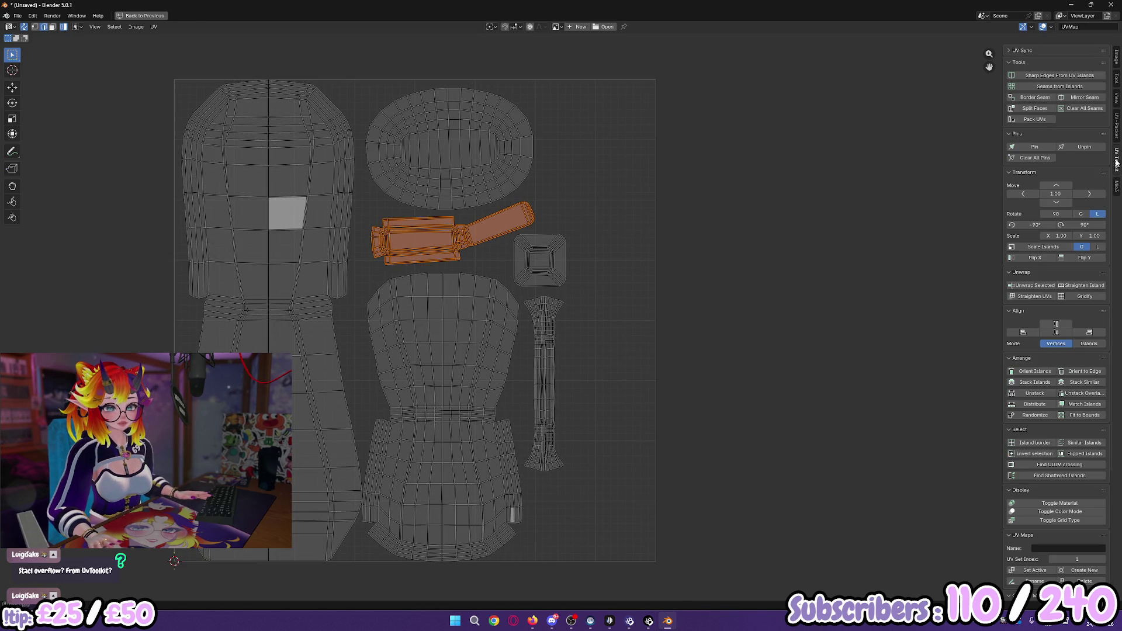
{"action": "left_click", "coordinate": [1089, 193]}
{"action": "scroll", "coordinate": [720, 285], "scroll_direction": "down", "scroll_amount": 2}
{"action": "left_click", "coordinate": [675, 289]}
{"action": "middle_click_drag", "start_coordinate": [637, 278], "coordinate": [631, 275]}
Step: Return to the split layout and Object Mode, and join all chair parts into Cube.004
{"action": "key", "text": "ctrl+space"}
{"action": "mouse_move", "coordinate": [809, 305]}
{"action": "middle_mouse_down"}
{"action": "mouse_move", "coordinate": [757, 349]}
{"action": "mouse_move", "coordinate": [790, 341]}
{"action": "middle_mouse_up"}
{"action": "key", "text": "Tab"}
{"action": "key", "text": "ctrl+j"}
{"action": "double_click", "coordinate": [971, 55]}
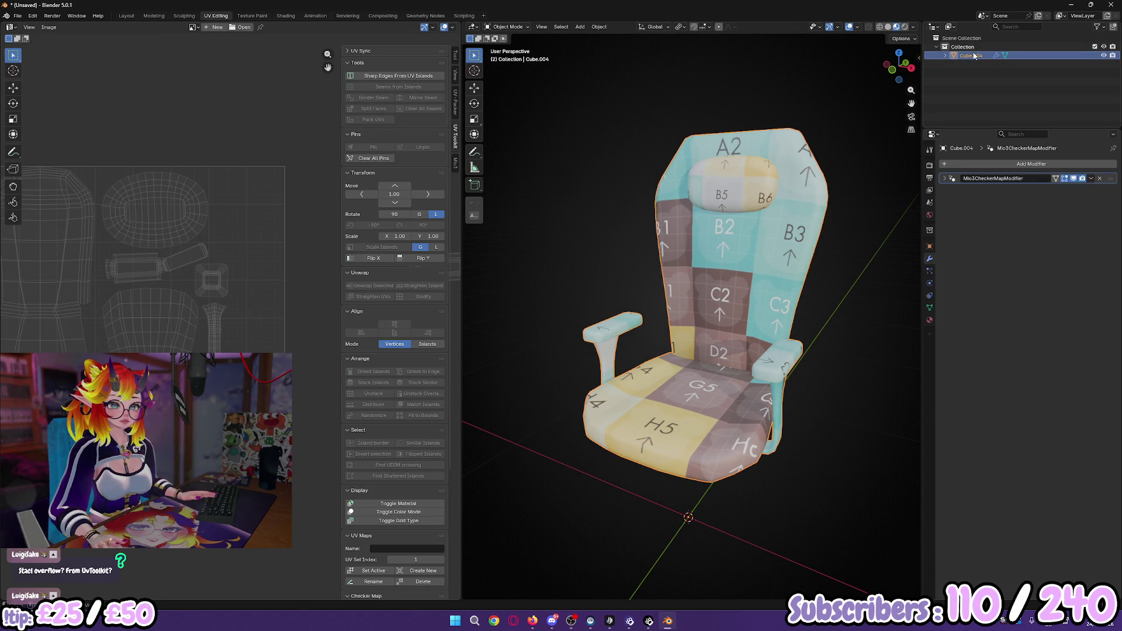
Step: Rename the chair object to ChairBody
{"action": "left_click", "coordinate": [976, 55]}
{"action": "key", "text": "ctrl+a"}
{"action": "key", "text": "BackSpace"}
{"action": "type", "text": "ChairBody"}
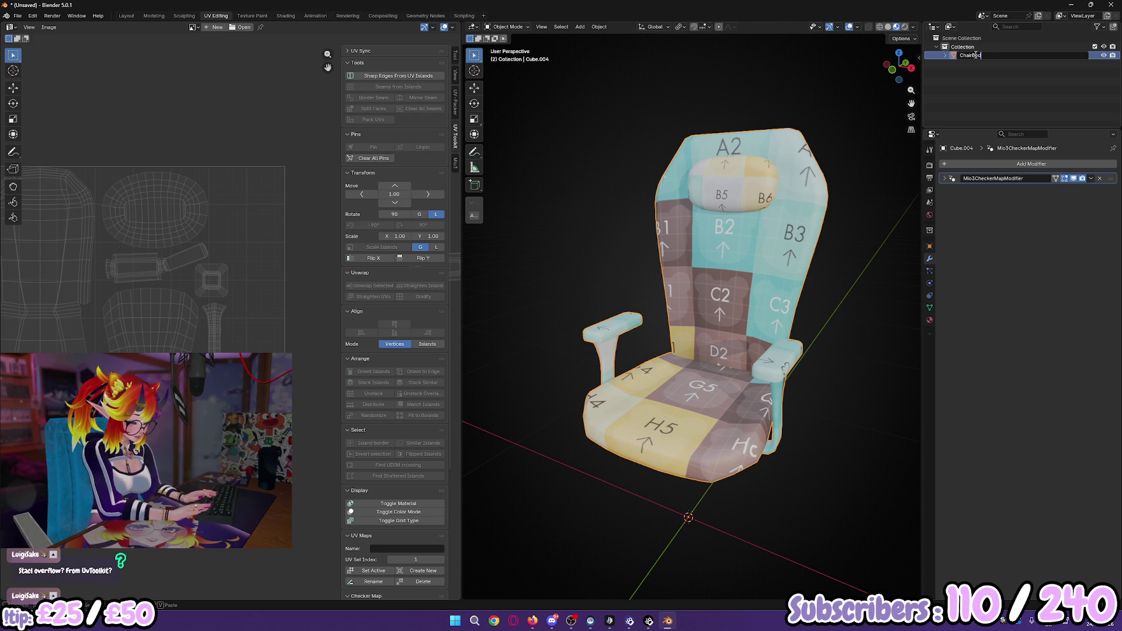
{"action": "key", "text": "Return"}
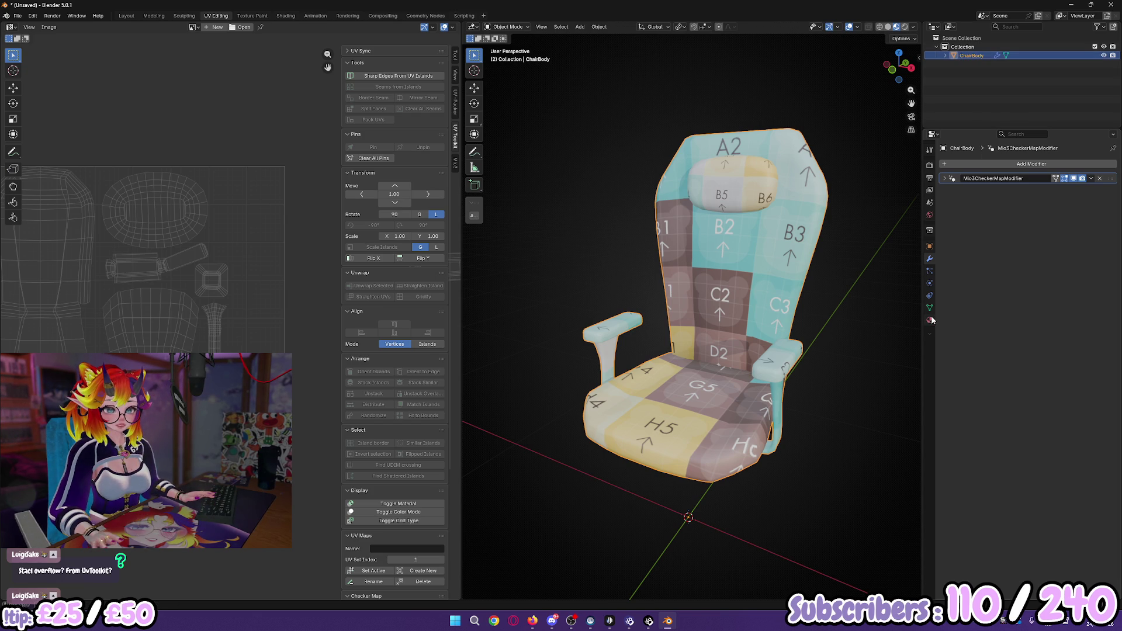
Step: Remove the checker map and create a new material named Chair_Mat
{"action": "left_click", "coordinate": [1099, 178]}
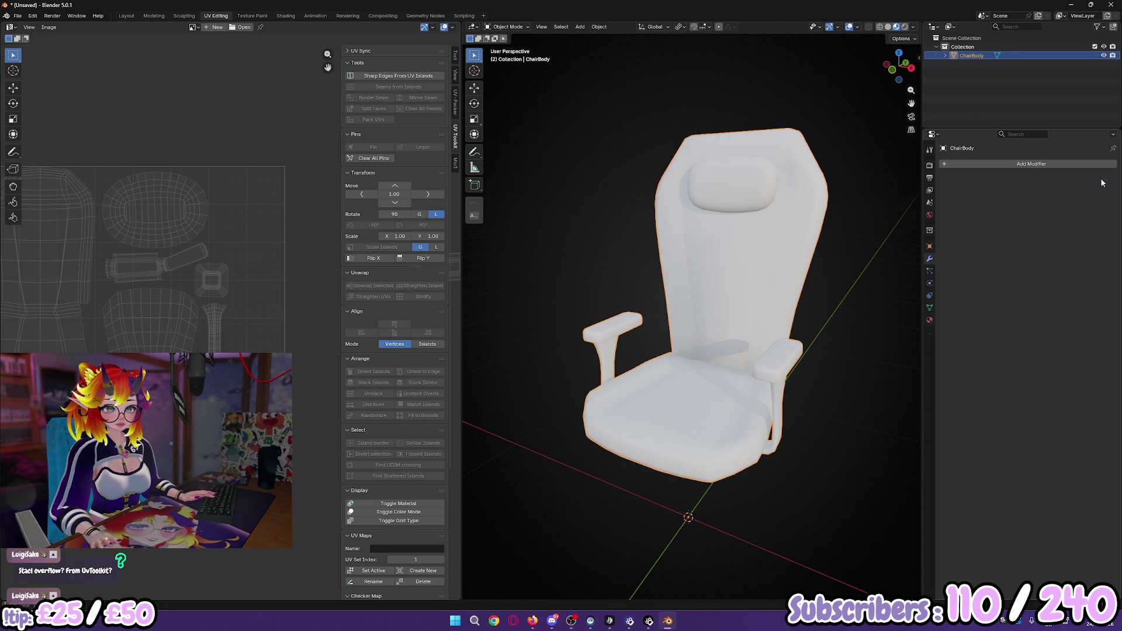
{"action": "left_click", "coordinate": [929, 320]}
{"action": "left_click", "coordinate": [981, 201]}
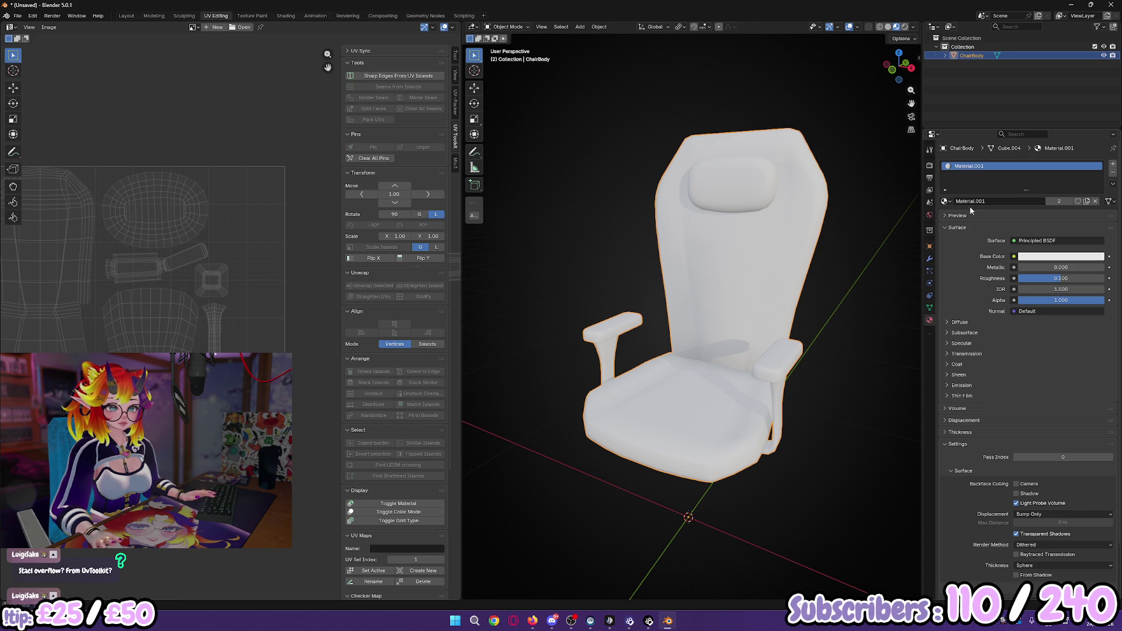
{"action": "left_click", "coordinate": [1003, 203]}
{"action": "type", "text": "Ch"}
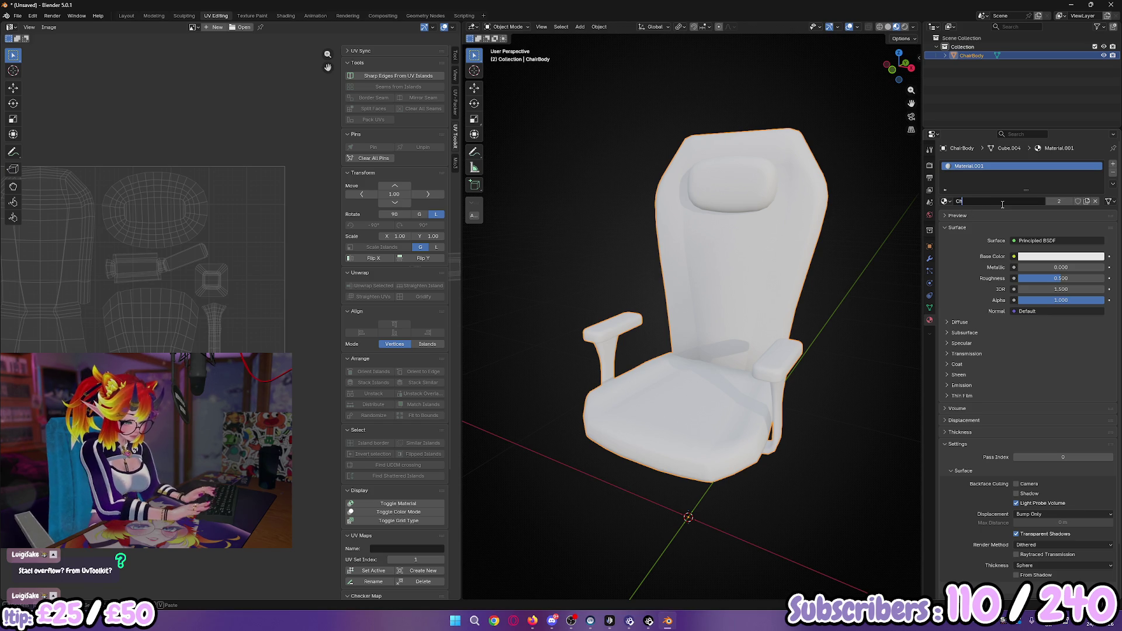
{"action": "key", "text": "BackSpace"}
{"action": "key", "text": "BackSpace"}
{"action": "key", "text": "BackSpace"}
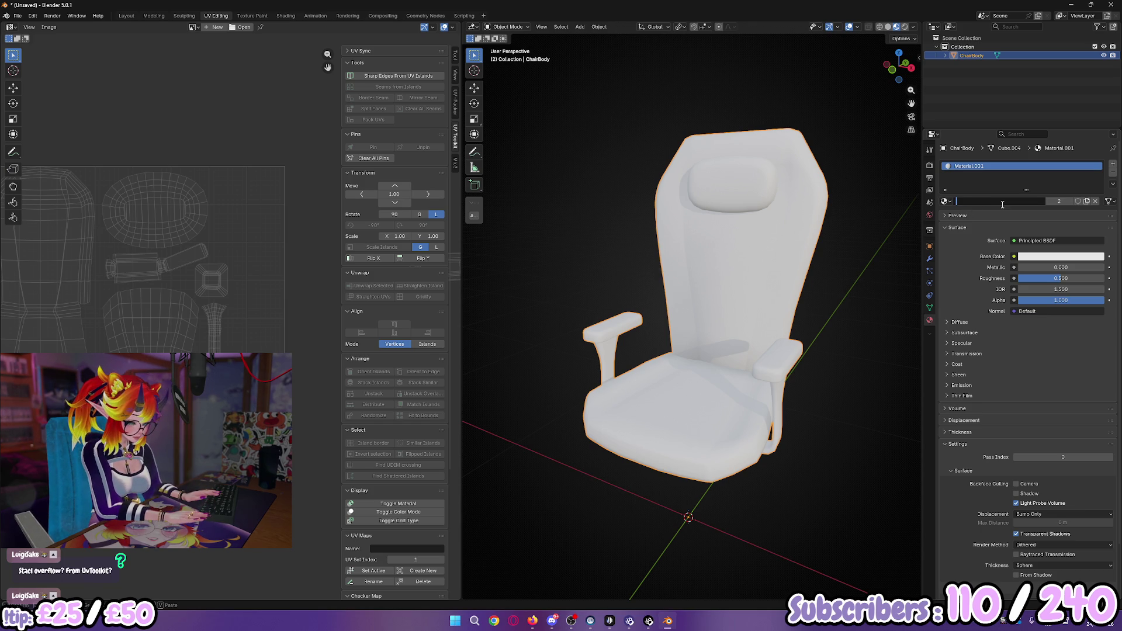
{"action": "type", "text": "Chair_Mat"}
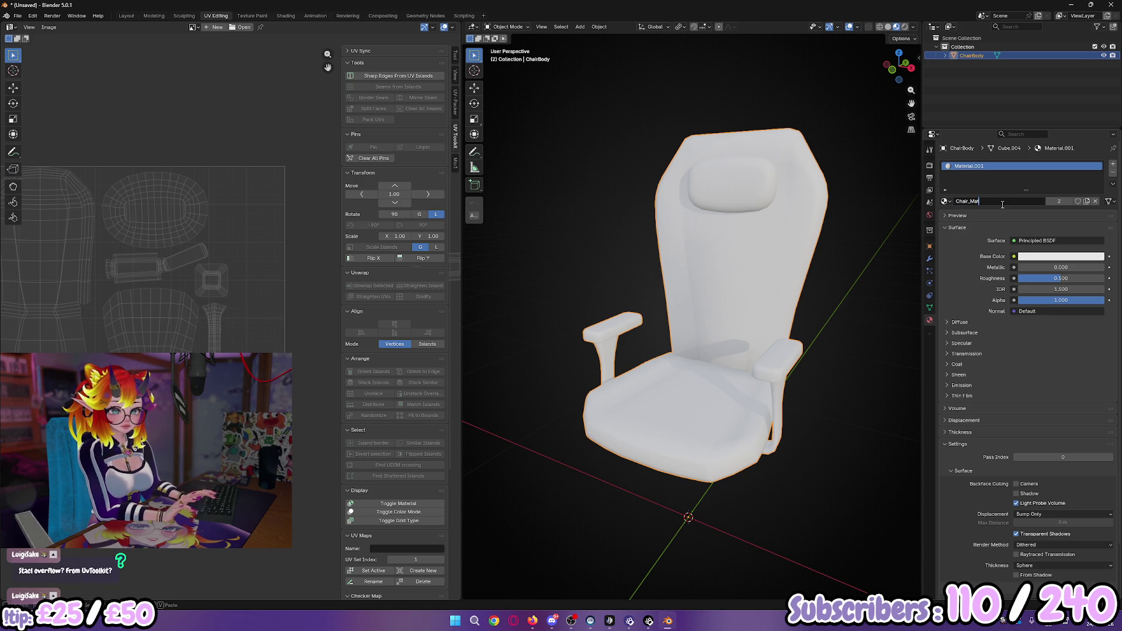
{"action": "key", "text": "Return"}
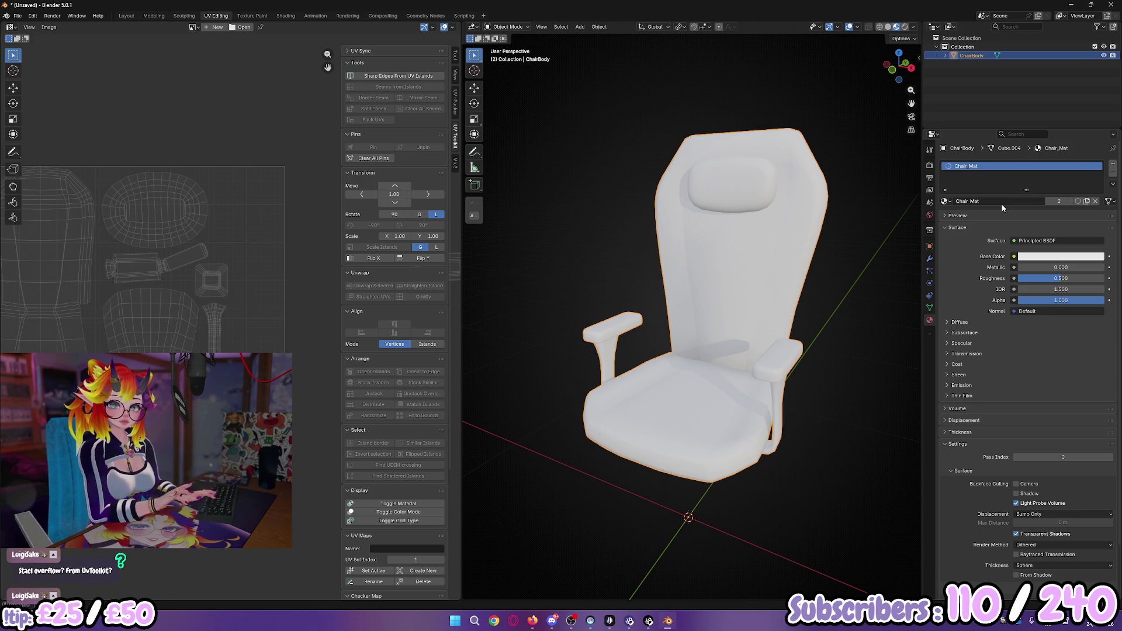
Step: Feed Chair_Mat's Base Color from the chocomint_1024.png image texture, then bring up the save browser
{"action": "middle_click_drag", "start_coordinate": [635, 393], "coordinate": [677, 380], "text": "shift"}
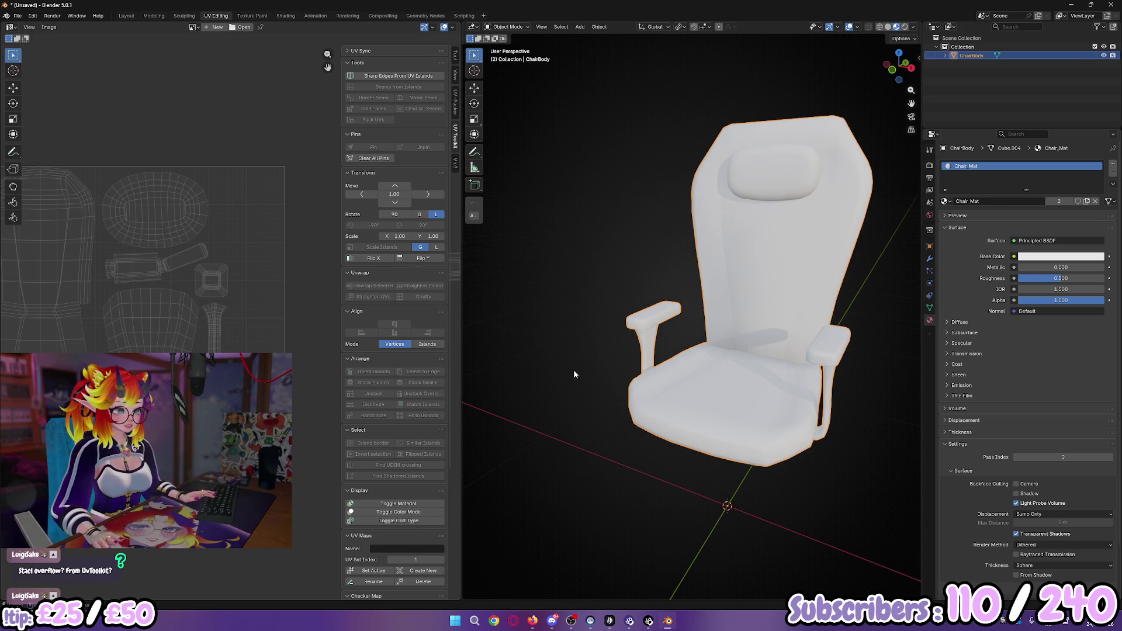
{"action": "scroll", "coordinate": [394, 292], "scroll_direction": "down", "scroll_amount": 1}
{"action": "left_click", "coordinate": [1014, 256]}
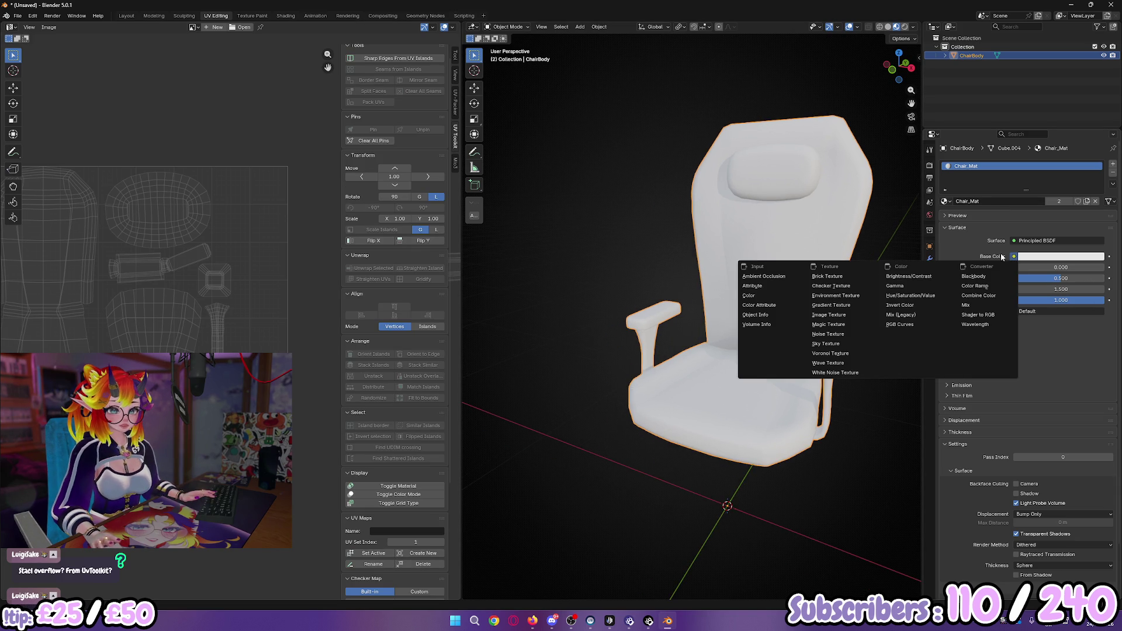
{"action": "left_click", "coordinate": [839, 315]}
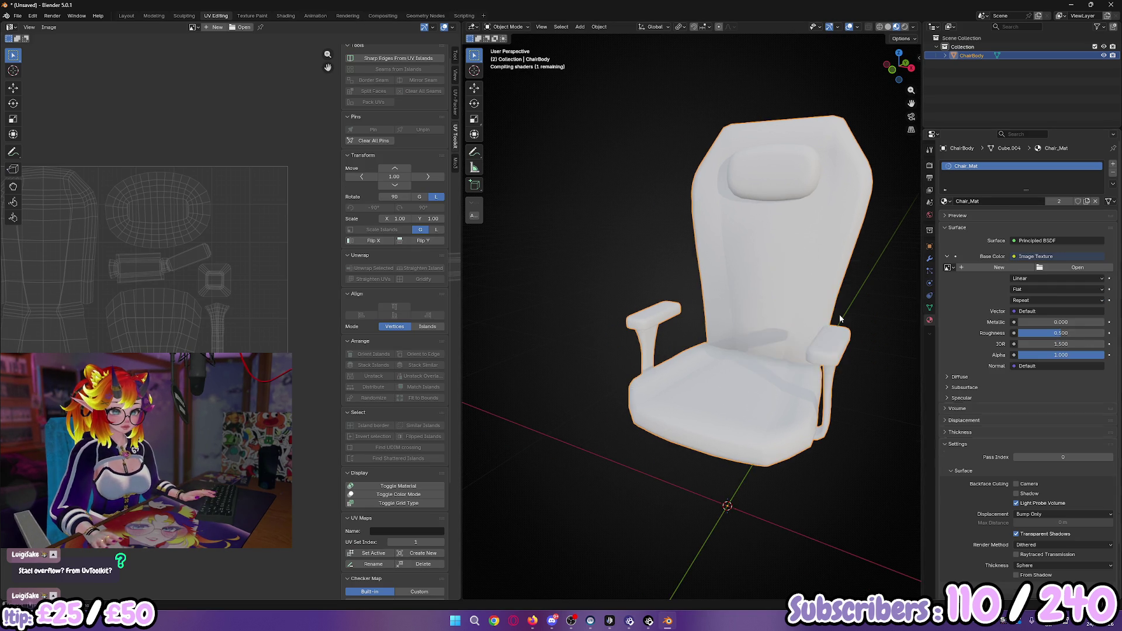
{"action": "left_click", "coordinate": [946, 268]}
{"action": "left_click", "coordinate": [964, 283]}
{"action": "middle_click_drag", "start_coordinate": [759, 351], "coordinate": [730, 351]}
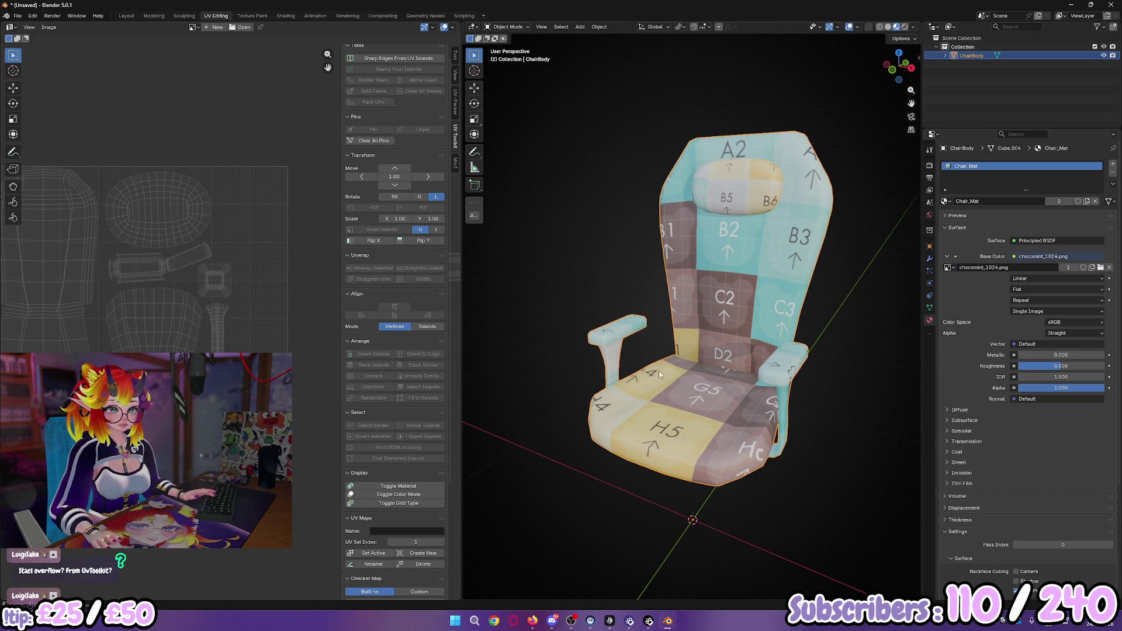
{"action": "scroll", "coordinate": [175, 263], "scroll_direction": "up", "scroll_amount": 2}
{"action": "middle_click_drag", "start_coordinate": [176, 263], "coordinate": [150, 280]}
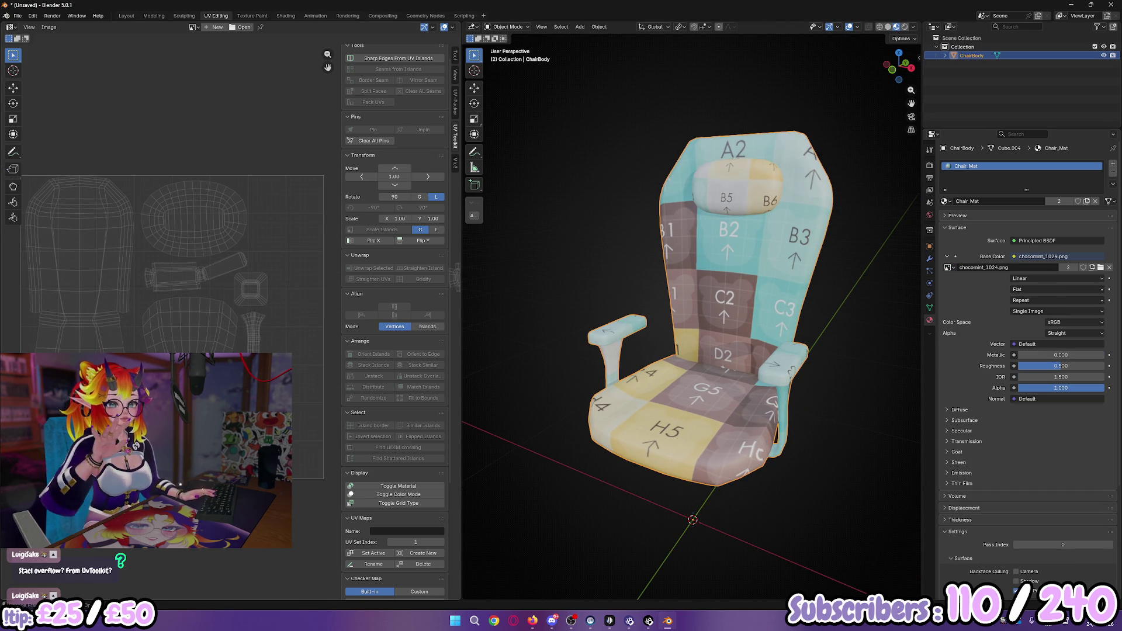
{"action": "middle_click_drag", "start_coordinate": [607, 350], "coordinate": [660, 368]}
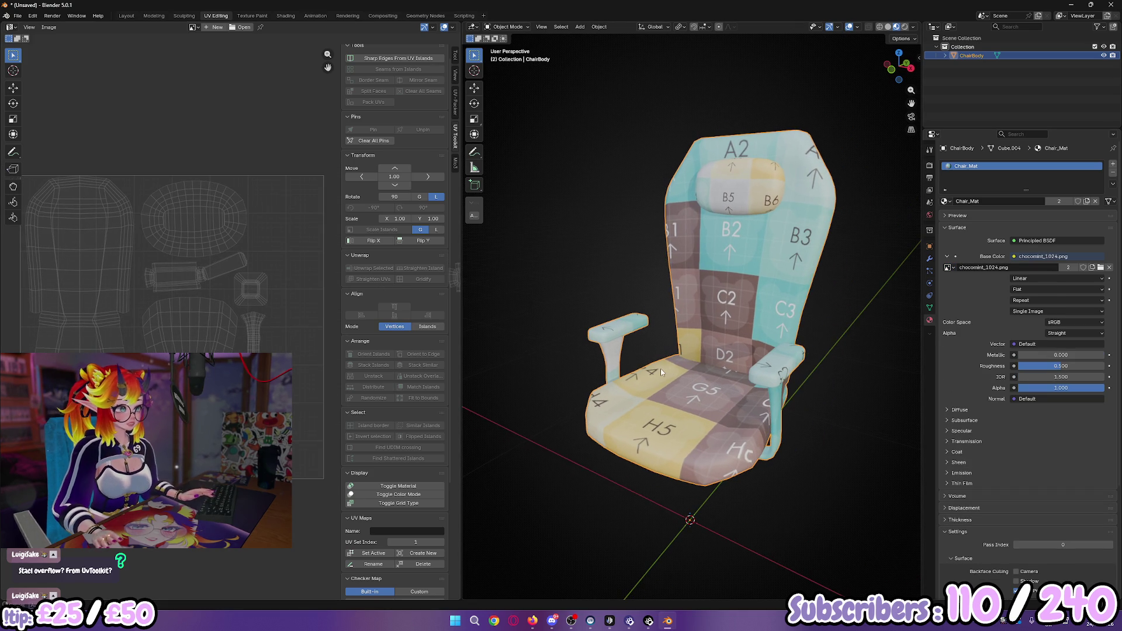
{"action": "key", "text": "ctrl+s"}
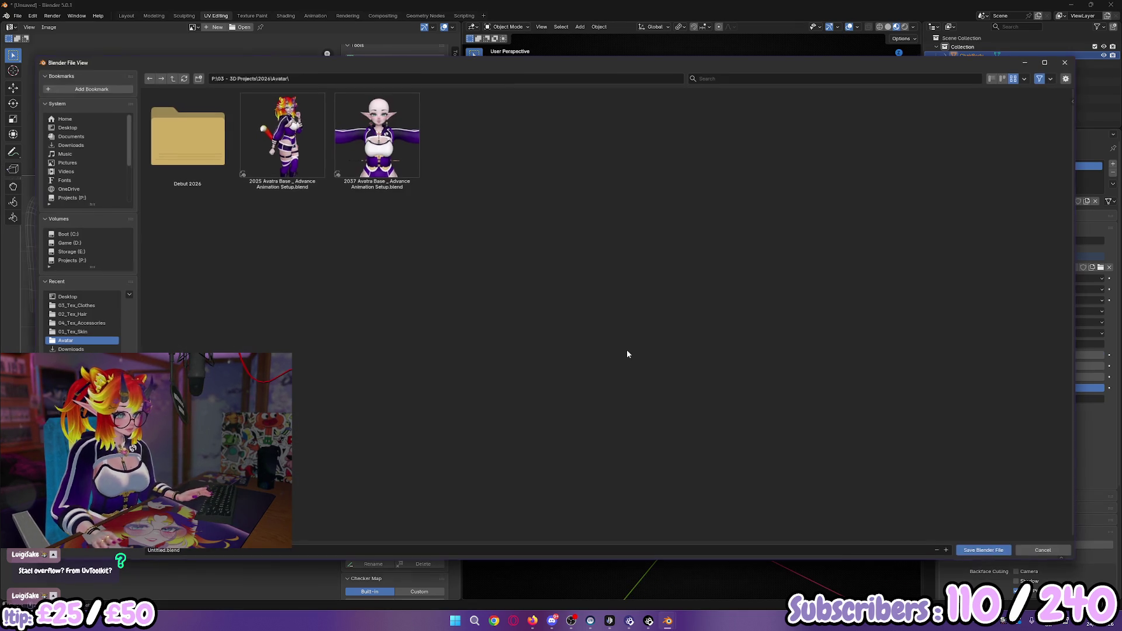
Step: Dismiss the Save Blender File browser without saving
{"action": "key", "text": "Escape"}
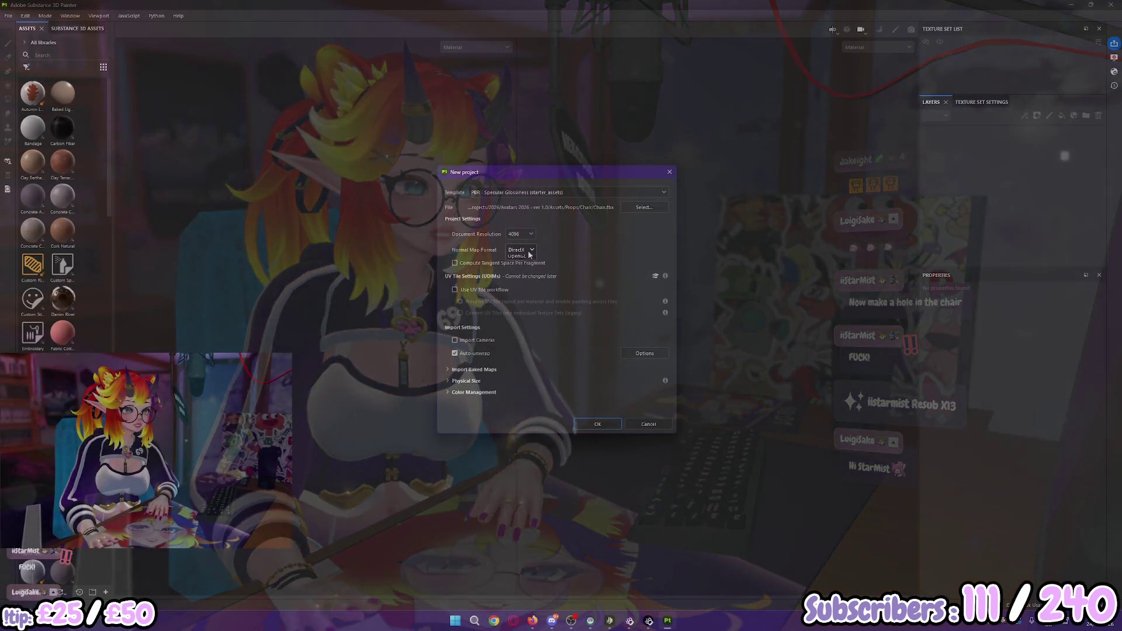
Step: Create a new project from Chair.fbx with the Non-PBR Specular Glossiness template at 4096 resolution
{"action": "left_click", "coordinate": [631, 208]}
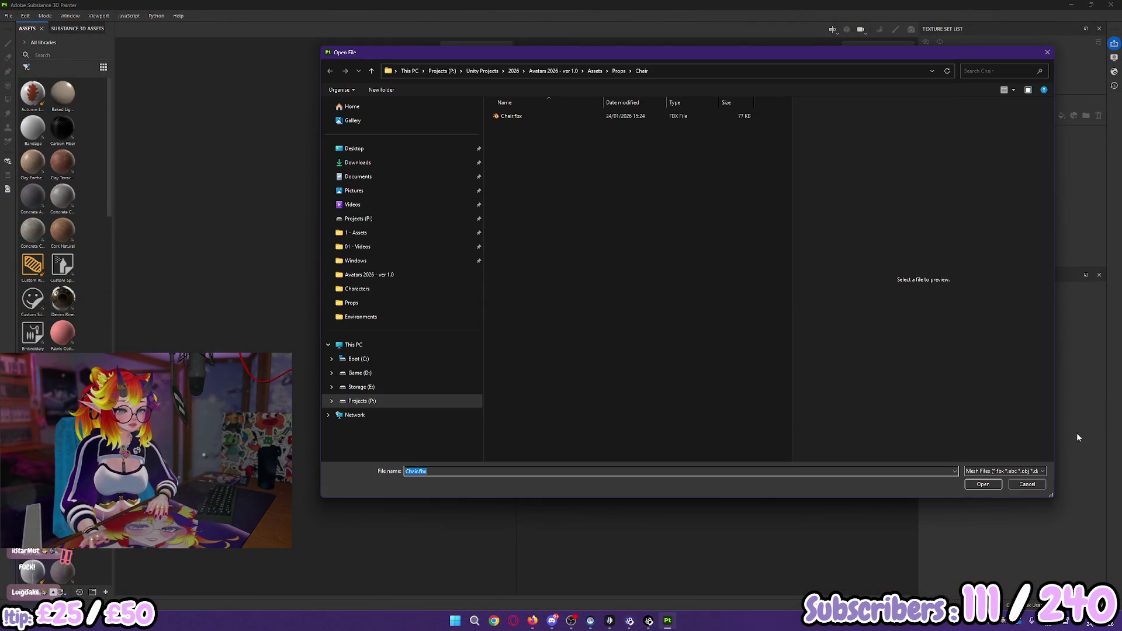
{"action": "double_click", "coordinate": [516, 118]}
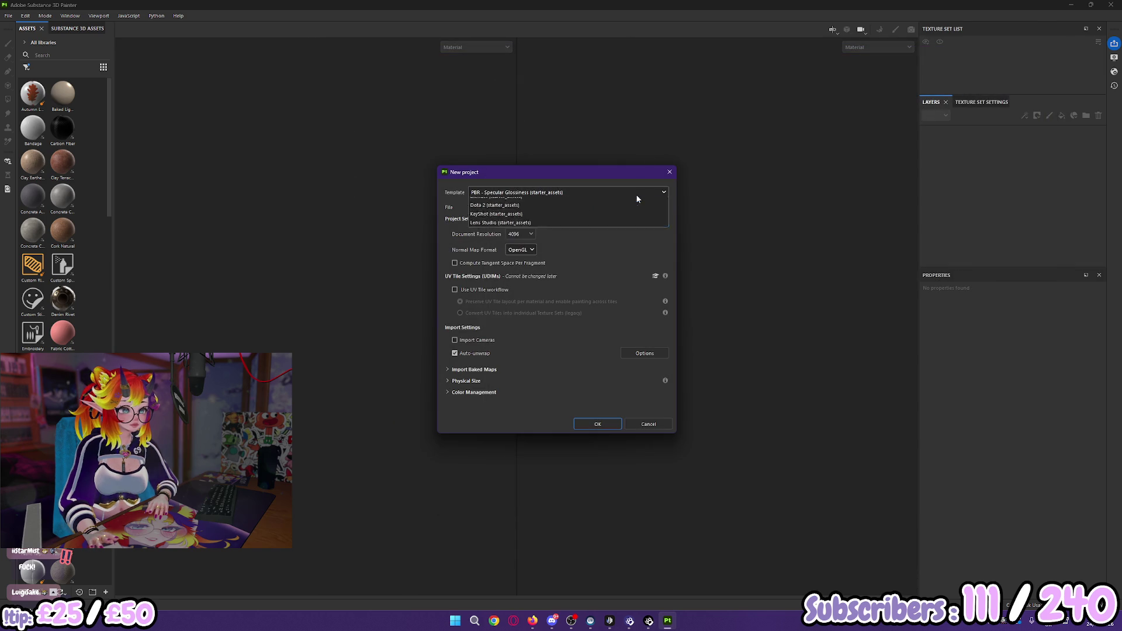
{"action": "left_click", "coordinate": [635, 193]}
{"action": "scroll", "coordinate": [589, 249], "scroll_direction": "up", "scroll_amount": 3}
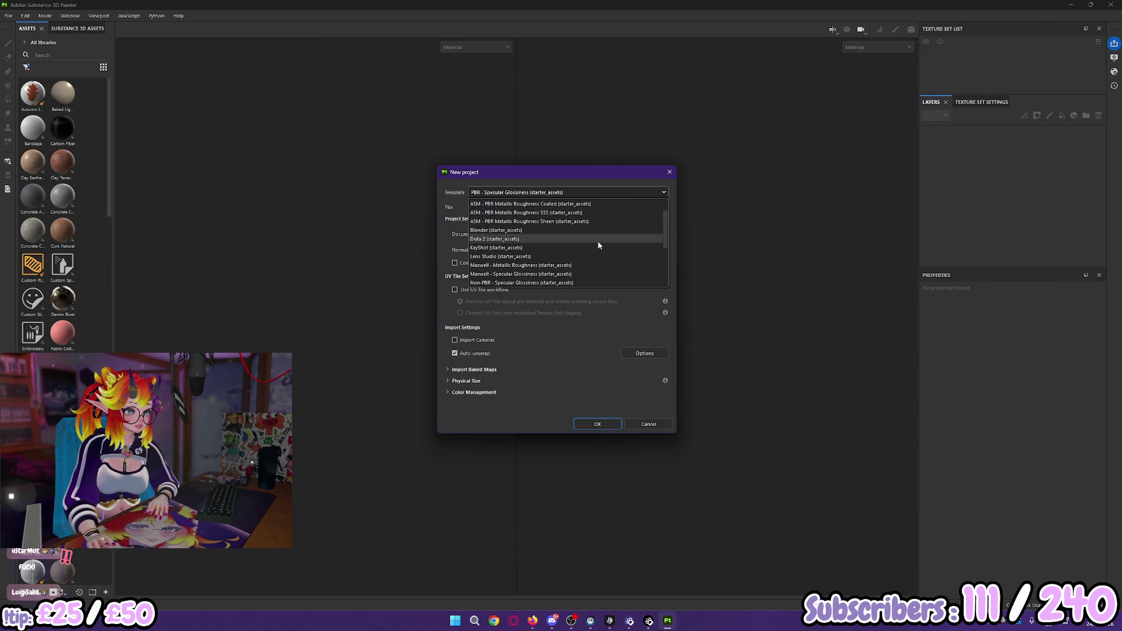
{"action": "scroll", "coordinate": [590, 246], "scroll_direction": "down", "scroll_amount": 2}
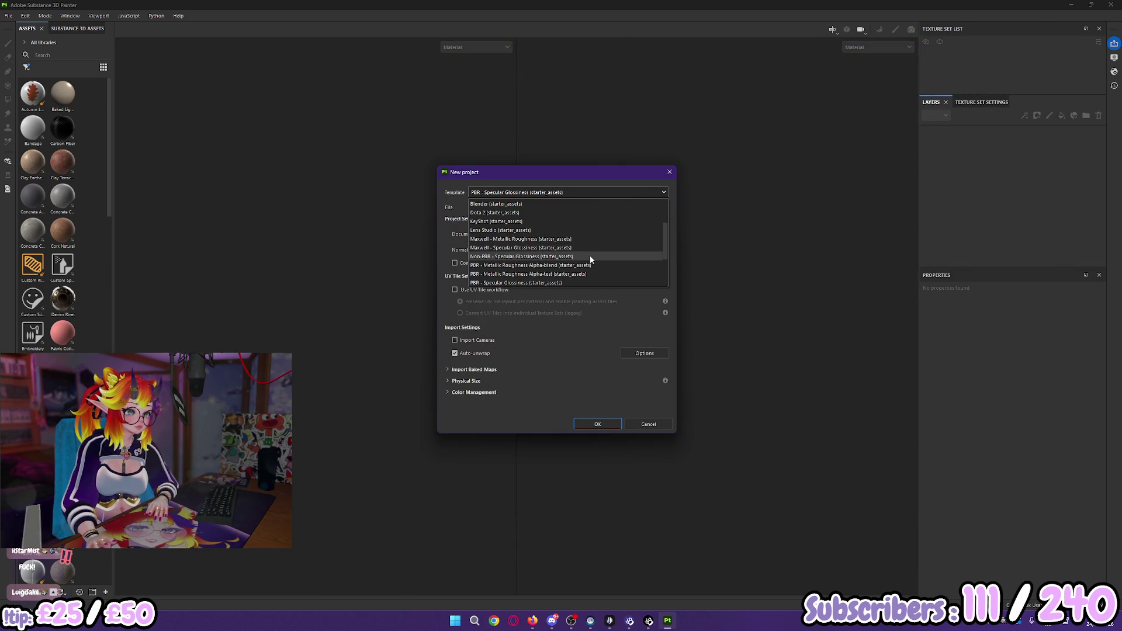
{"action": "left_click", "coordinate": [590, 257]}
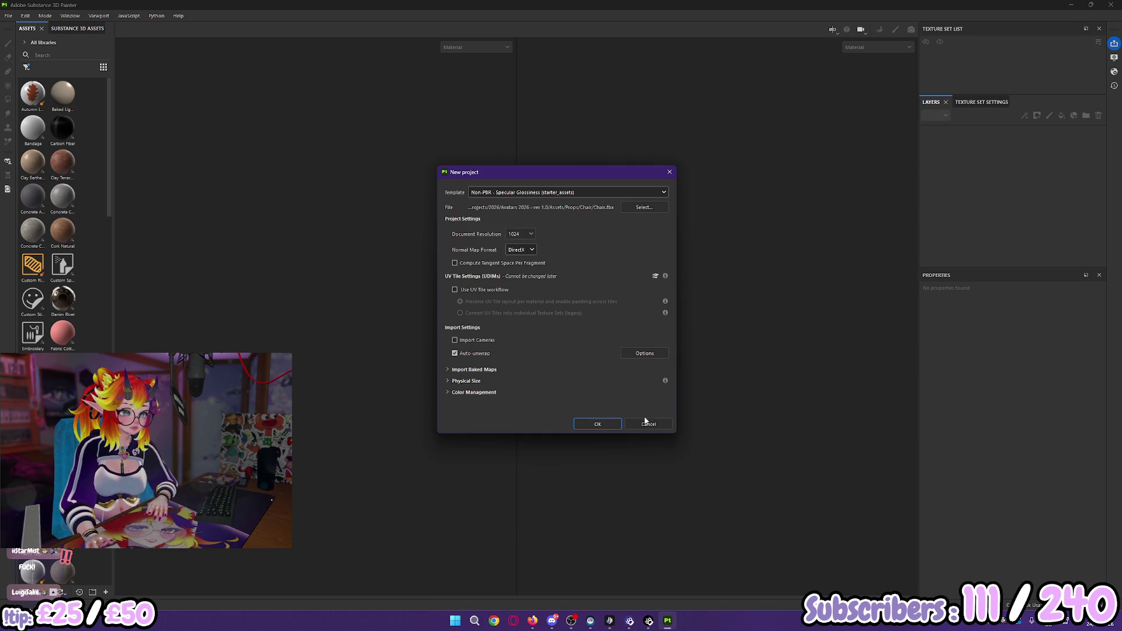
{"action": "left_click", "coordinate": [523, 234]}
{"action": "left_click", "coordinate": [515, 289]}
{"action": "left_click", "coordinate": [588, 424]}
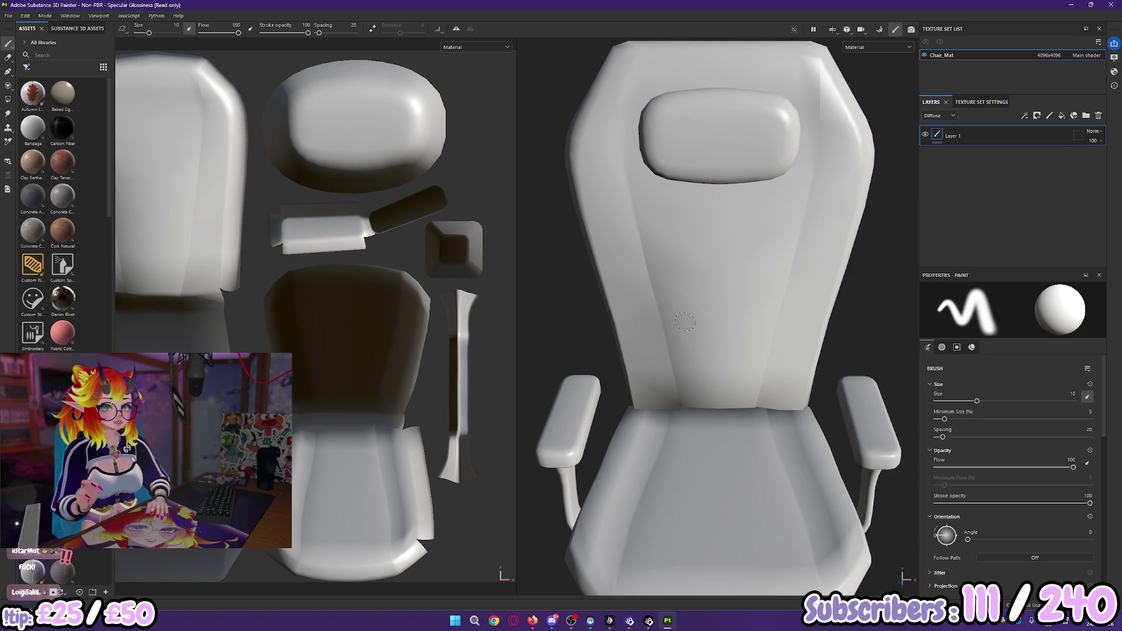
Step: Re-import the chair mesh through Edit > Project Configuration
{"action": "left_click", "coordinate": [25, 16]}
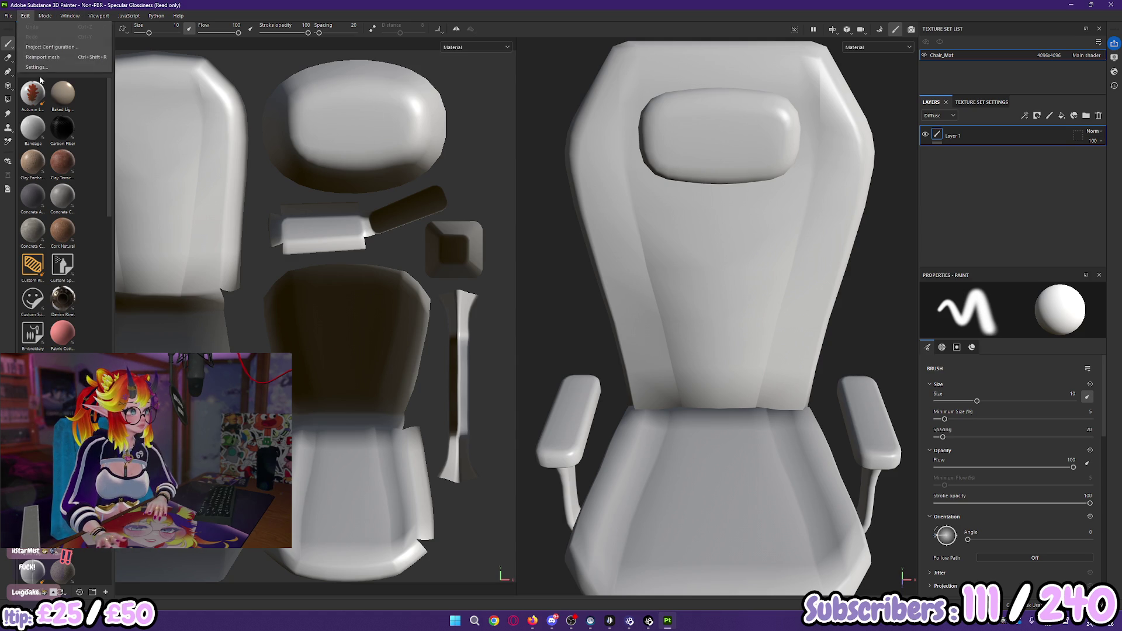
{"action": "left_click", "coordinate": [48, 48]}
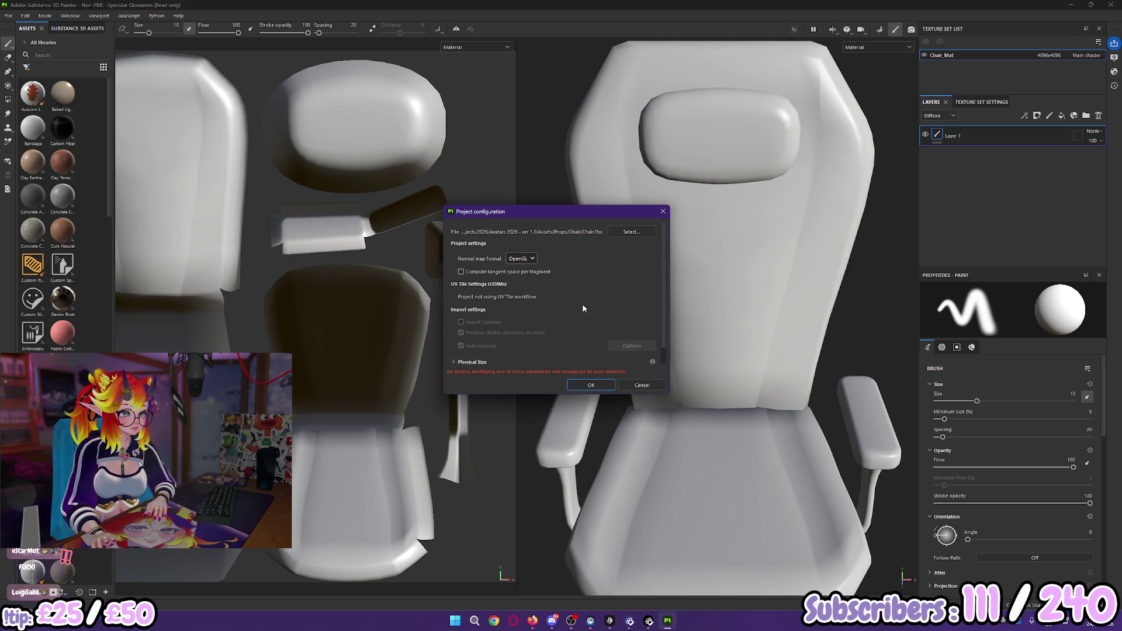
{"action": "left_click", "coordinate": [594, 390]}
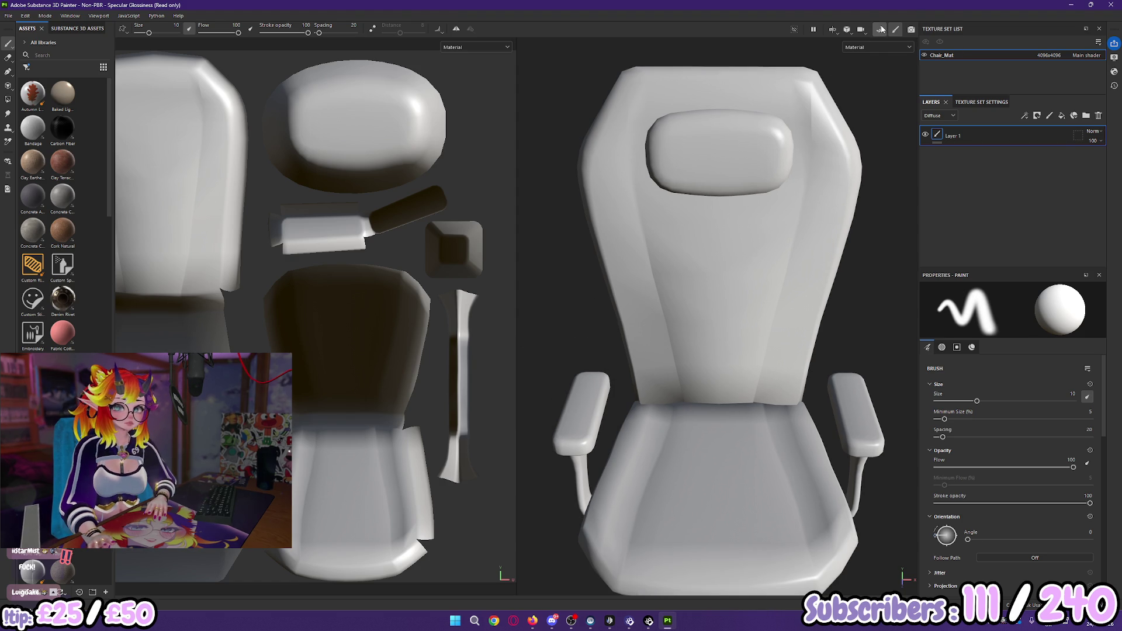
Step: Bake the chair's mesh maps, including ambient occlusion and curvature, then return to painting mode
{"action": "left_click", "coordinate": [880, 29]}
{"action": "left_click", "coordinate": [676, 576]}
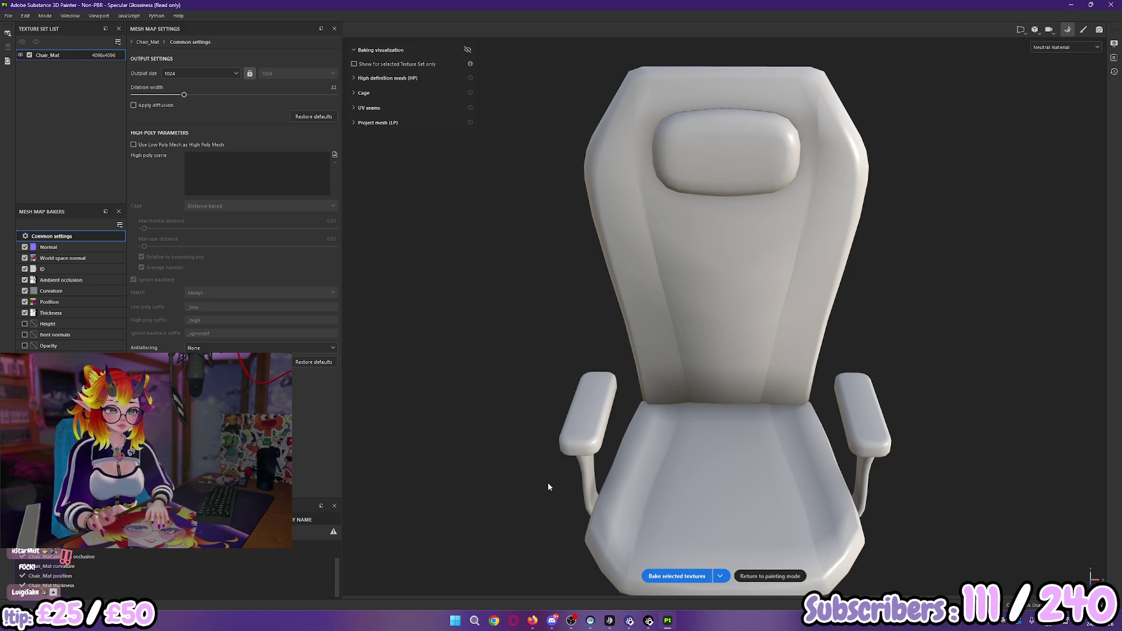
{"action": "key", "text": "f"}
{"action": "left_click_drag", "start_coordinate": [753, 446], "coordinate": [654, 379], "text": "alt"}
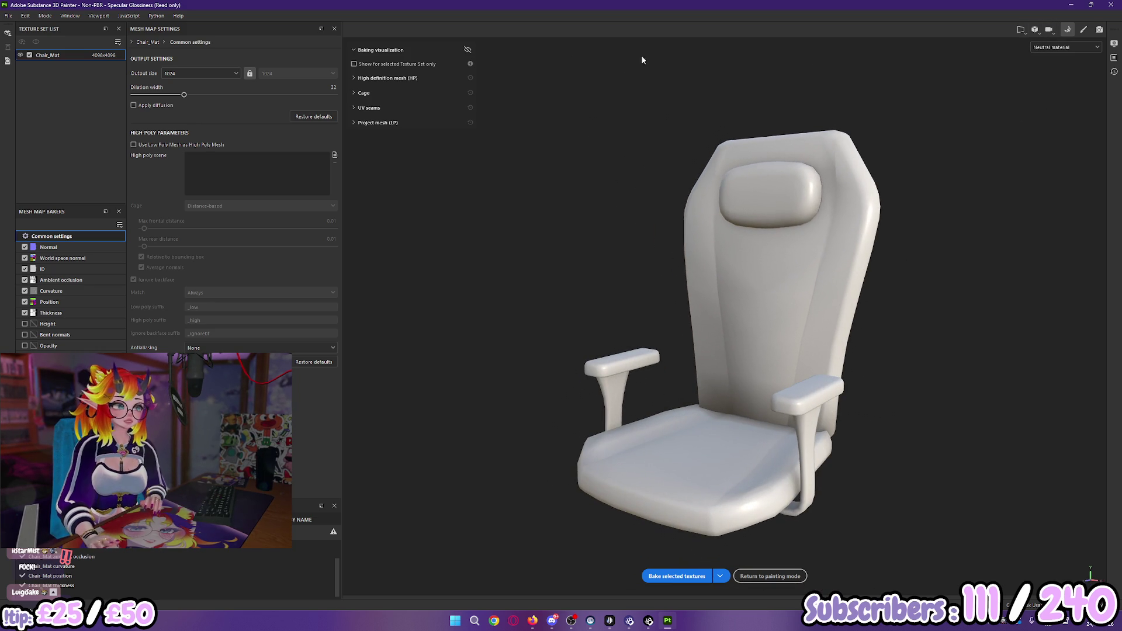
{"action": "left_click", "coordinate": [770, 576]}
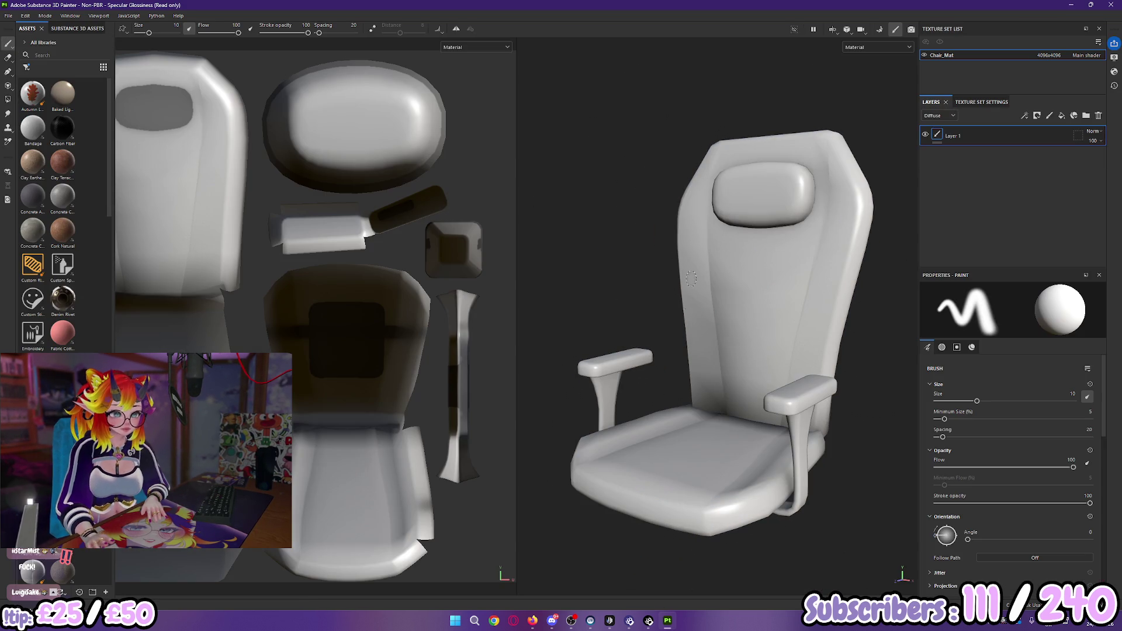
Step: Search assets for 'fab' and apply Fabric Felt as a fill layer on the chair
{"action": "left_click_drag", "start_coordinate": [641, 286], "coordinate": [688, 318], "text": "alt"}
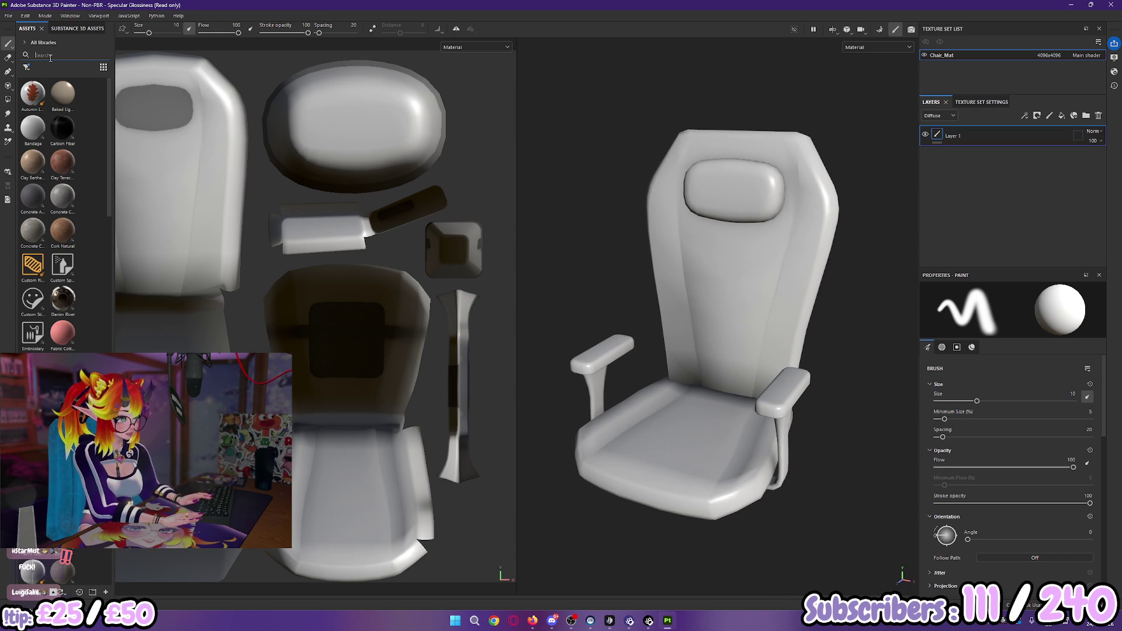
{"action": "type", "text": "fab"}
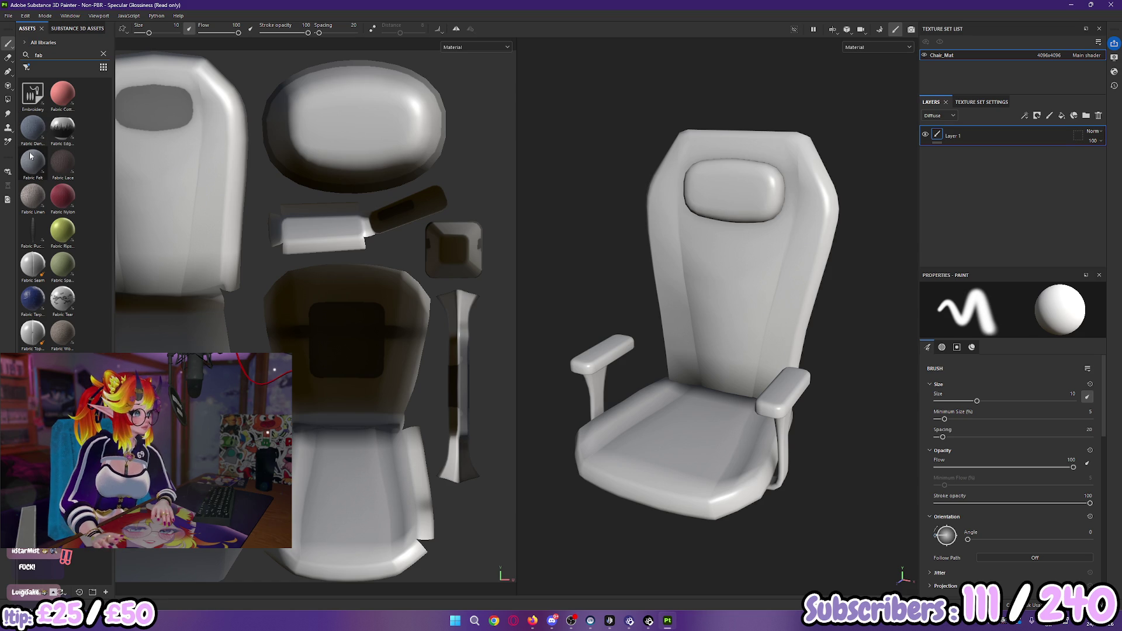
{"action": "mouse_move", "coordinate": [31, 156]}
{"action": "mouse_move", "coordinate": [31, 156]}
{"action": "left_mouse_down"}
{"action": "mouse_move", "coordinate": [344, 339]}
{"action": "mouse_move", "coordinate": [983, 133]}
{"action": "left_mouse_up"}
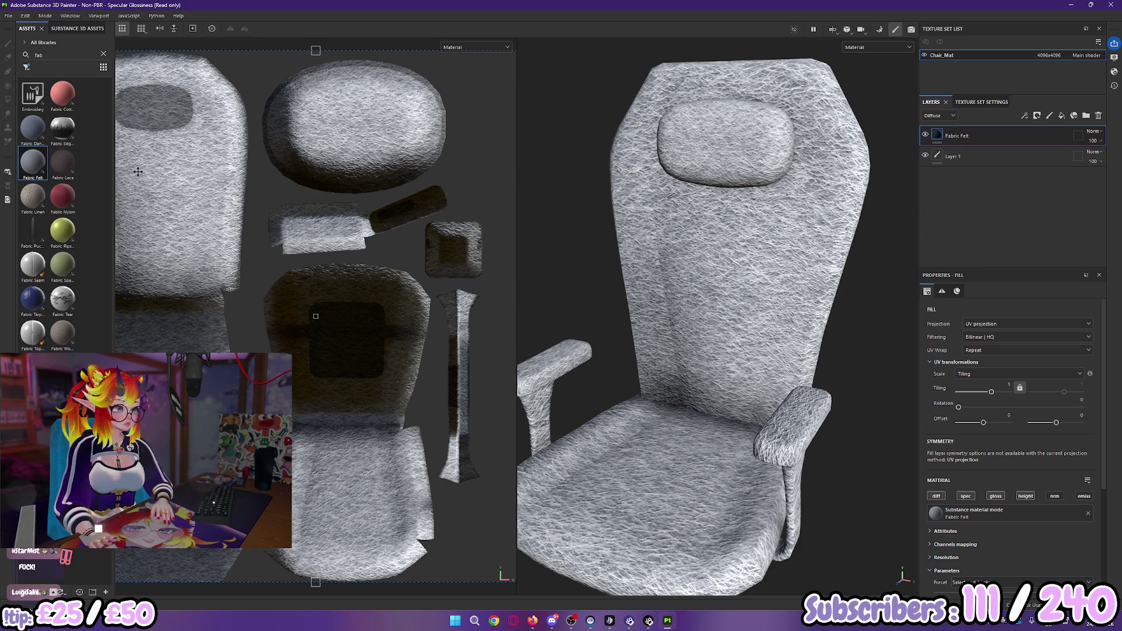
Step: Add the Stylization filter layer above the Fabric Felt layer
{"action": "left_click", "coordinate": [104, 54]}
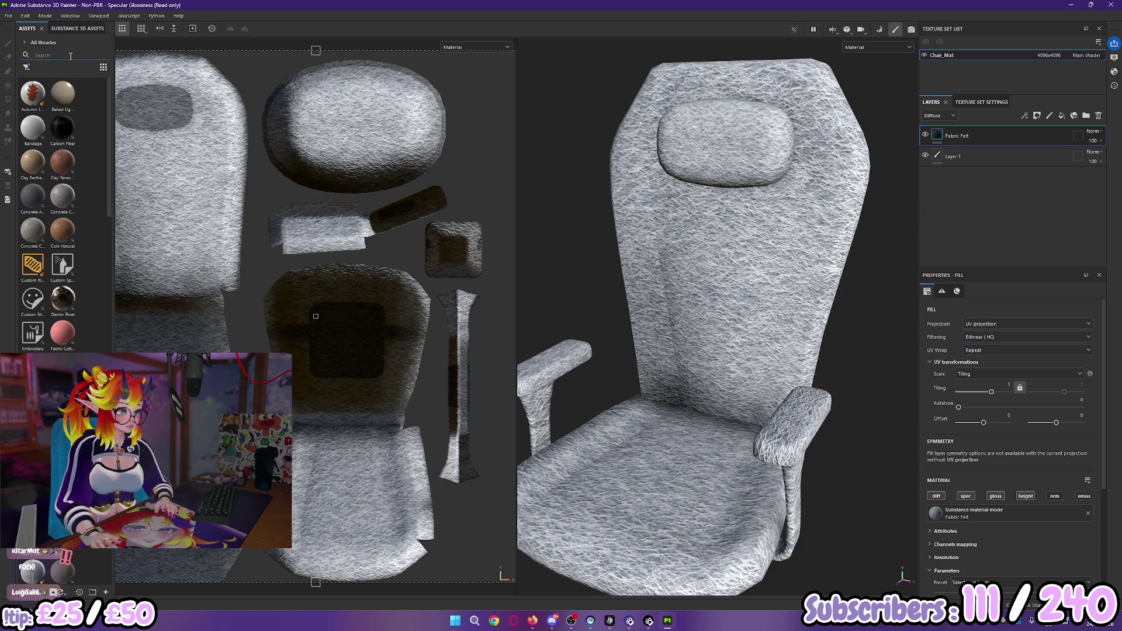
{"action": "type", "text": "paint"}
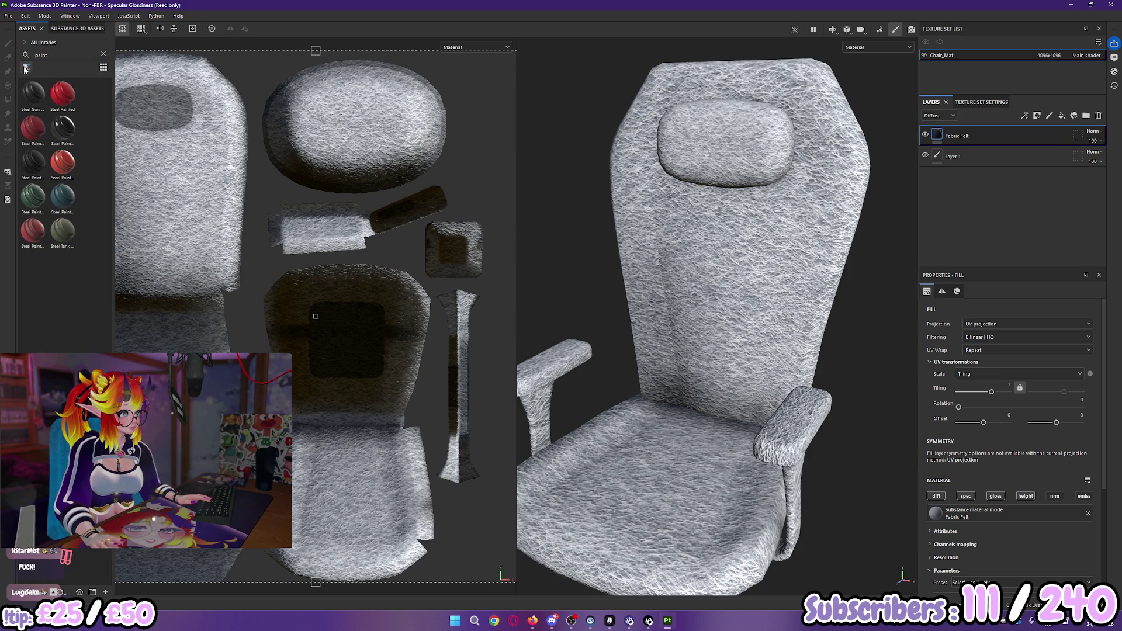
{"action": "left_click", "coordinate": [25, 67]}
{"action": "left_click", "coordinate": [36, 80]}
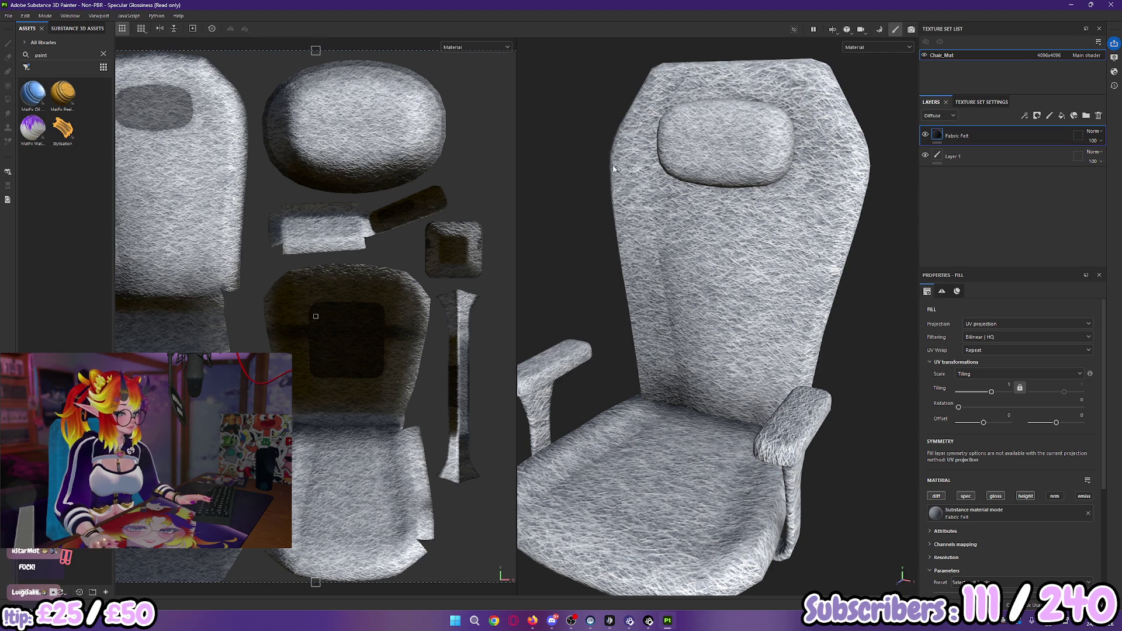
{"action": "mouse_move", "coordinate": [73, 141]}
{"action": "left_mouse_down"}
{"action": "mouse_move", "coordinate": [1015, 176]}
{"action": "mouse_move", "coordinate": [991, 129]}
{"action": "left_mouse_up"}
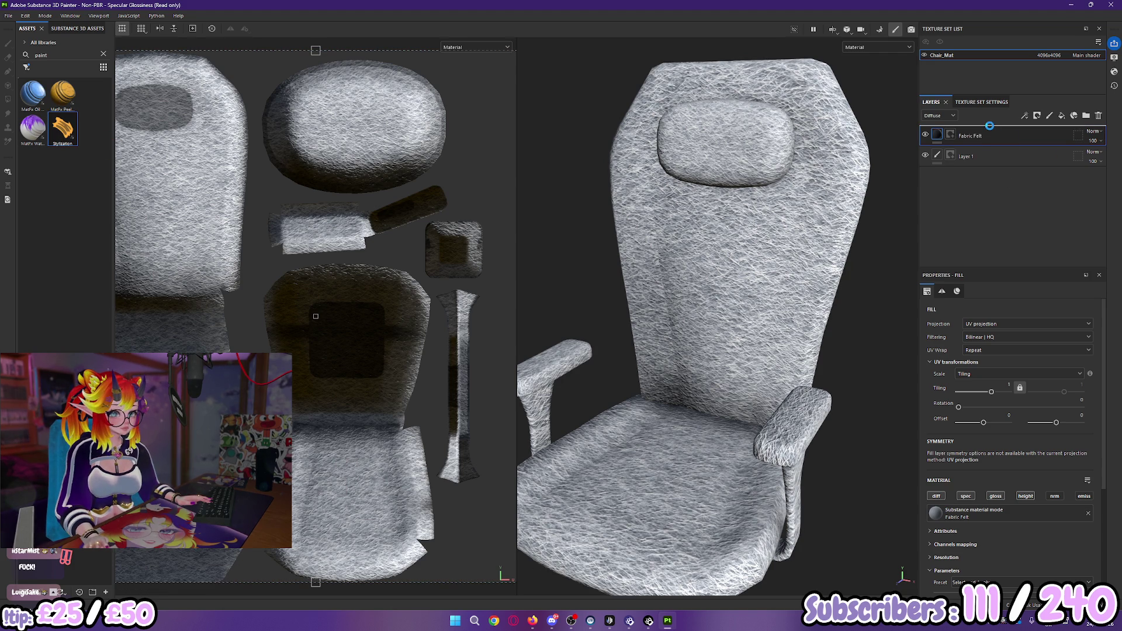
{"action": "left_click_drag", "start_coordinate": [1035, 183], "coordinate": [1035, 183]}
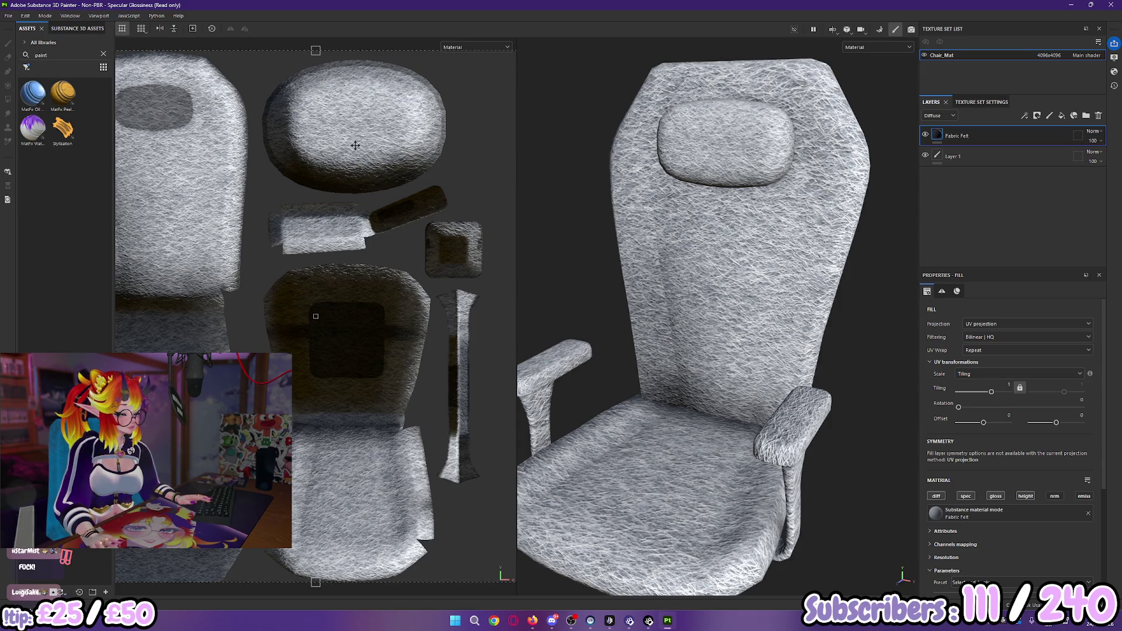
{"action": "mouse_move", "coordinate": [73, 141]}
{"action": "left_mouse_down"}
{"action": "mouse_move", "coordinate": [943, 173]}
{"action": "mouse_move", "coordinate": [992, 130]}
{"action": "left_mouse_up"}
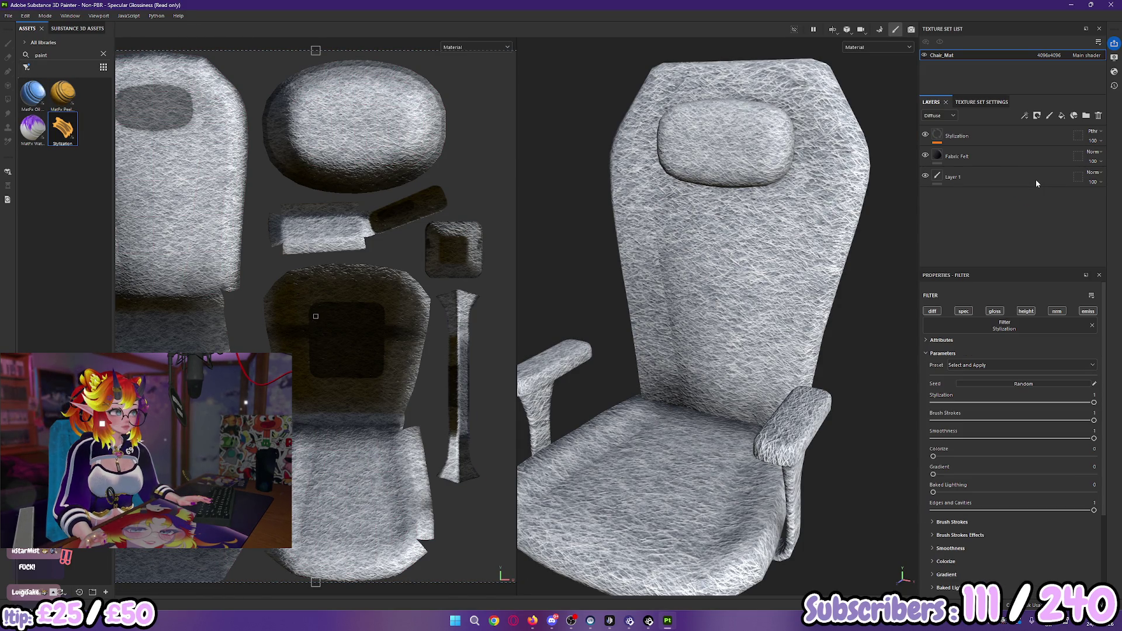
{"action": "left_click", "coordinate": [952, 181]}
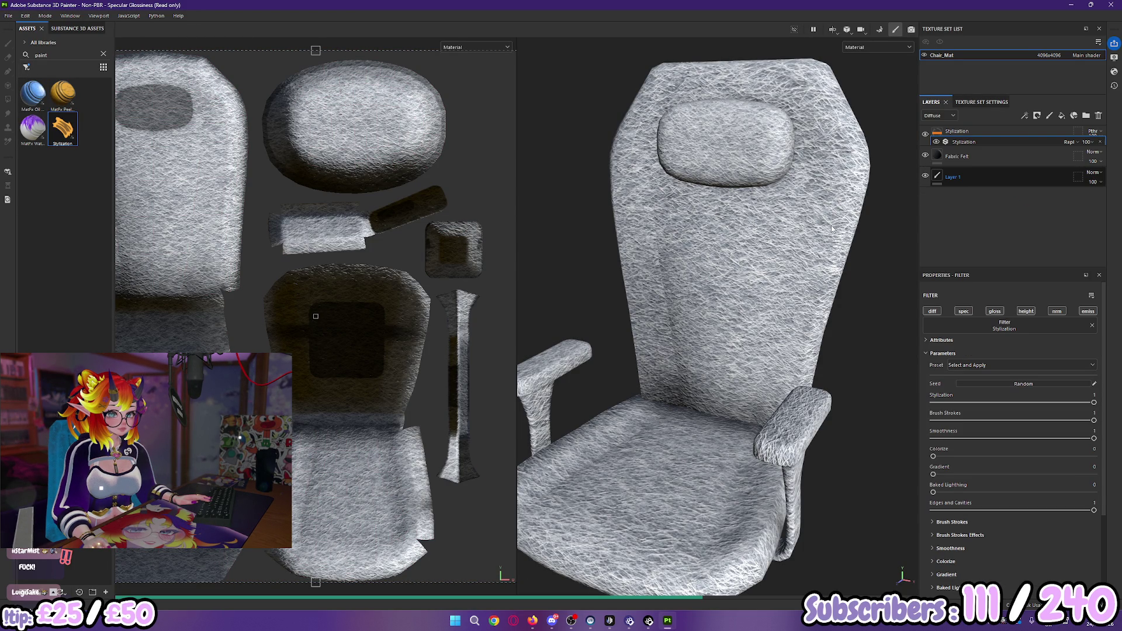